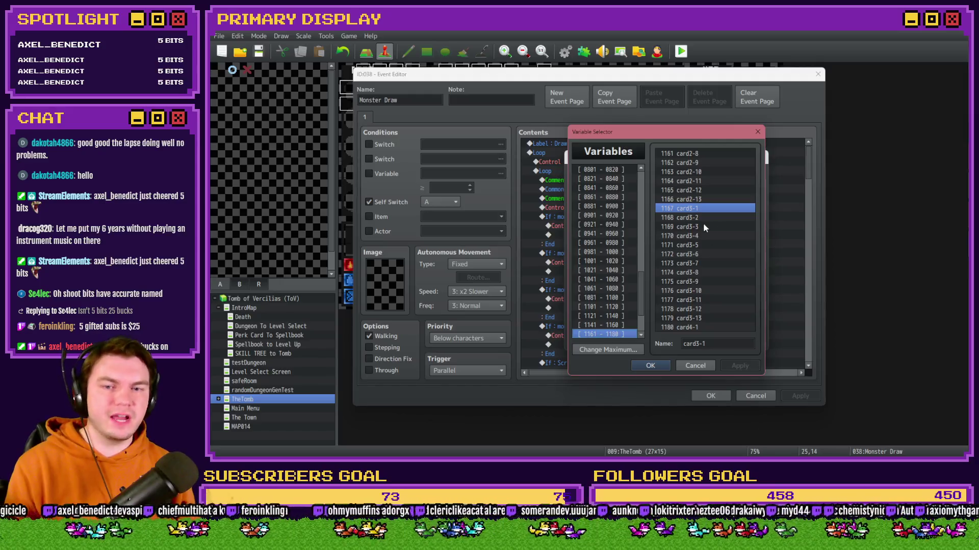
Close the variable picker and Monster Draw editor, leaving cardToDraw set to constant 1167
key(Escape)
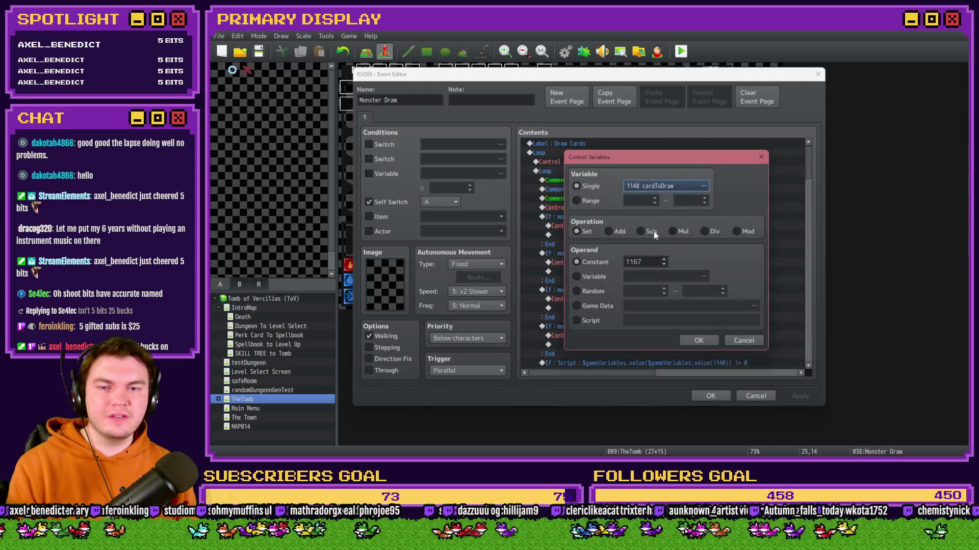
click(699, 340)
key(Return)
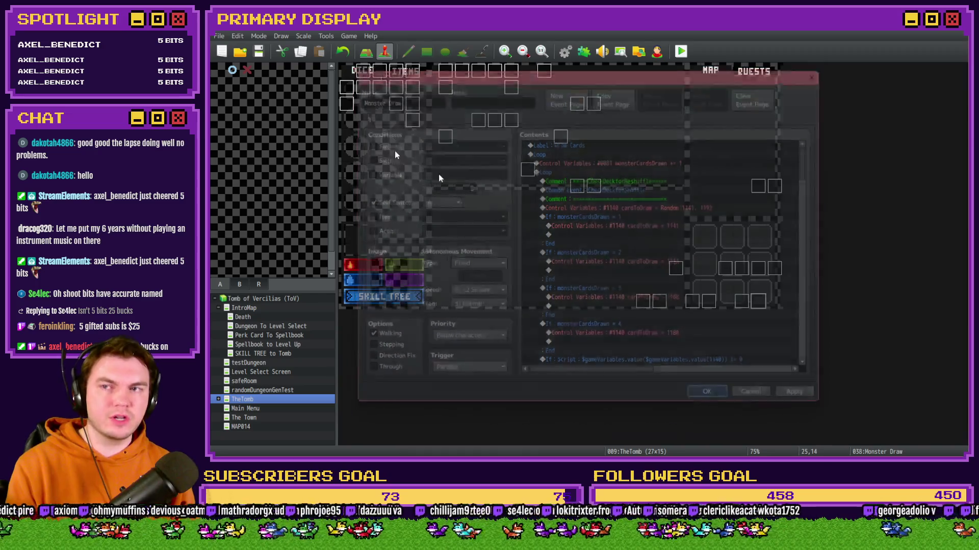
click(680, 53)
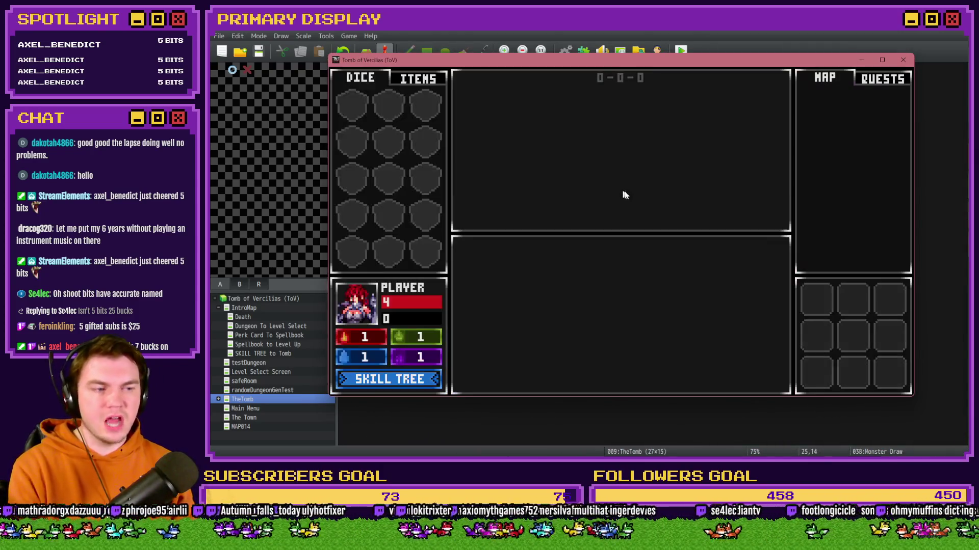
drag(796, 67, 774, 65)
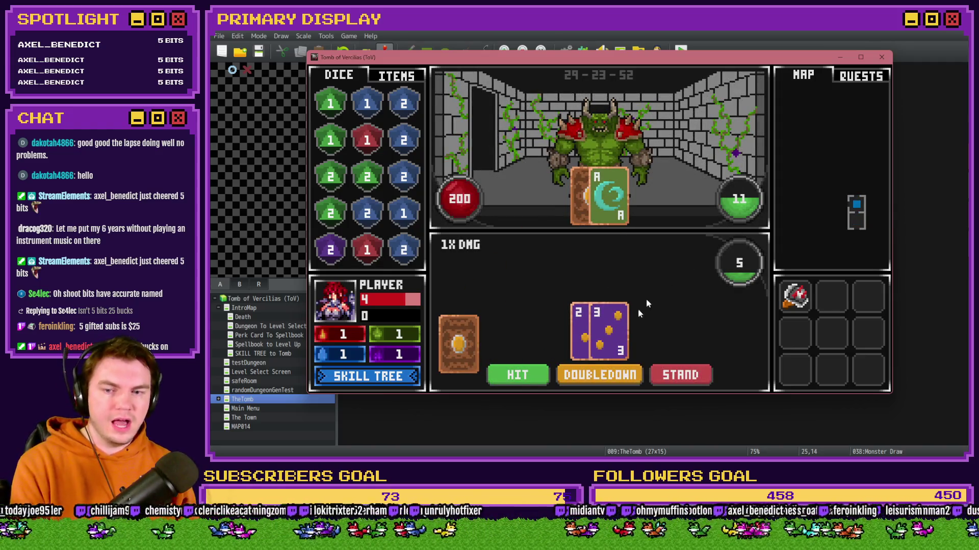
click(520, 375)
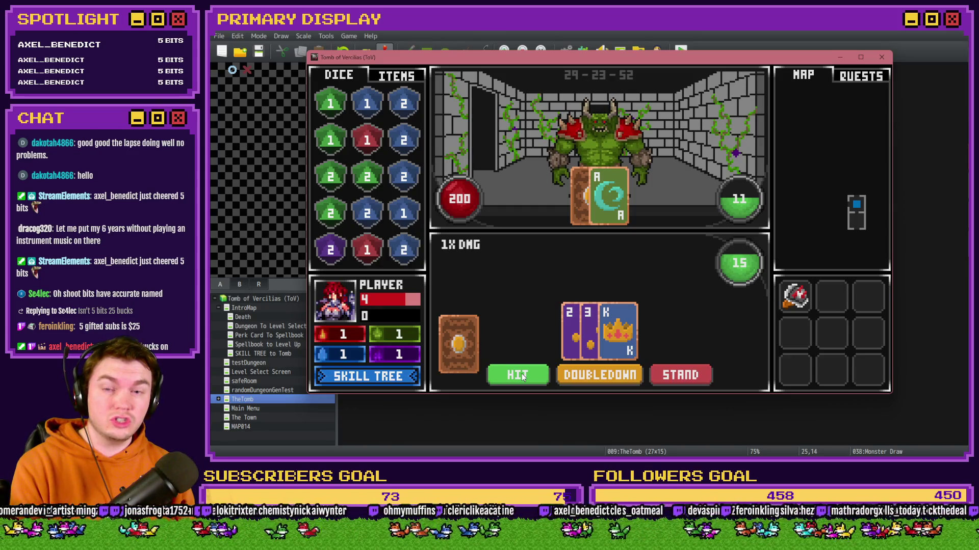
click(694, 375)
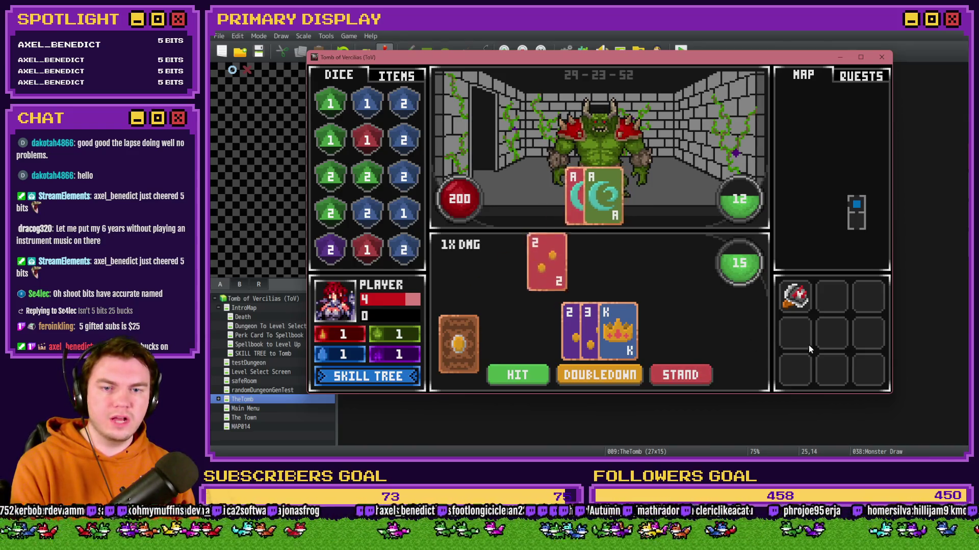
key(F9)
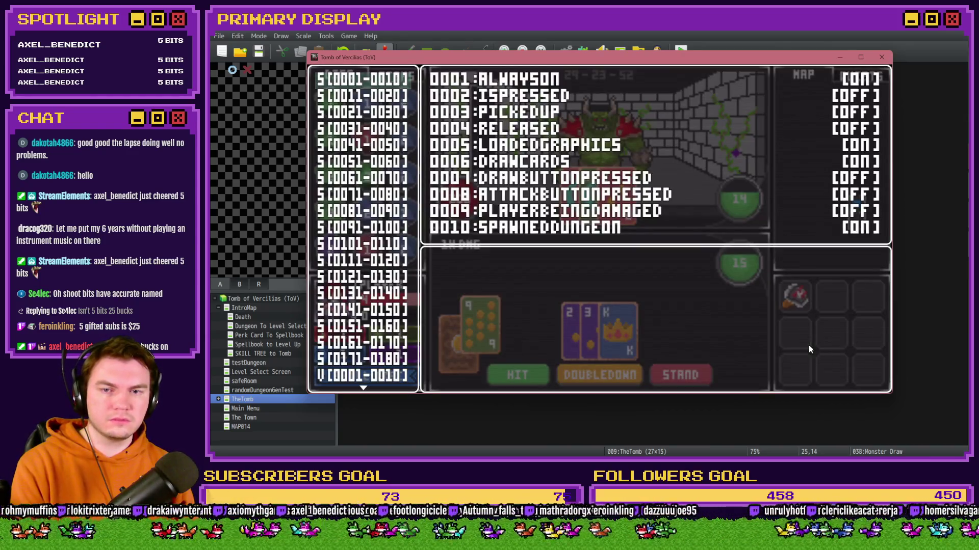
key(Escape)
key(F9)
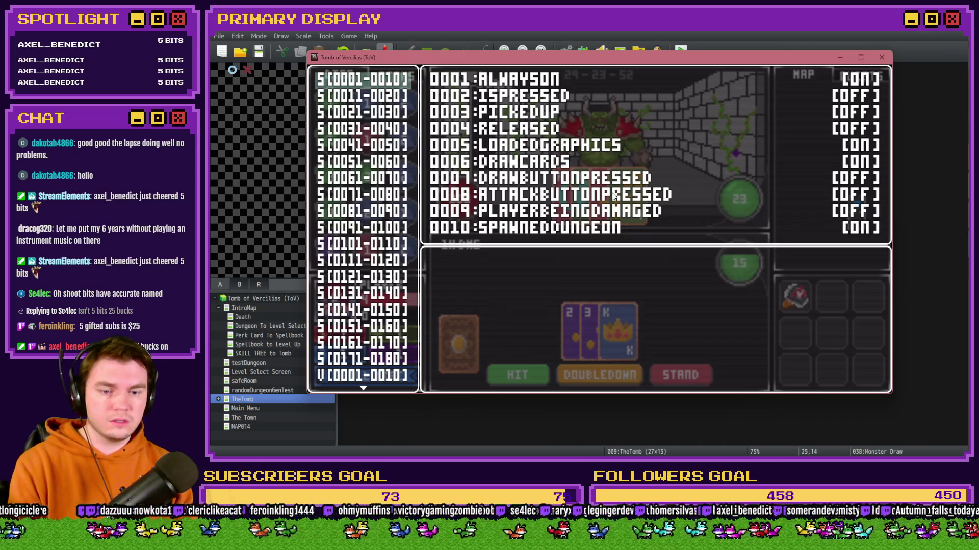
key(Escape)
key(F9)
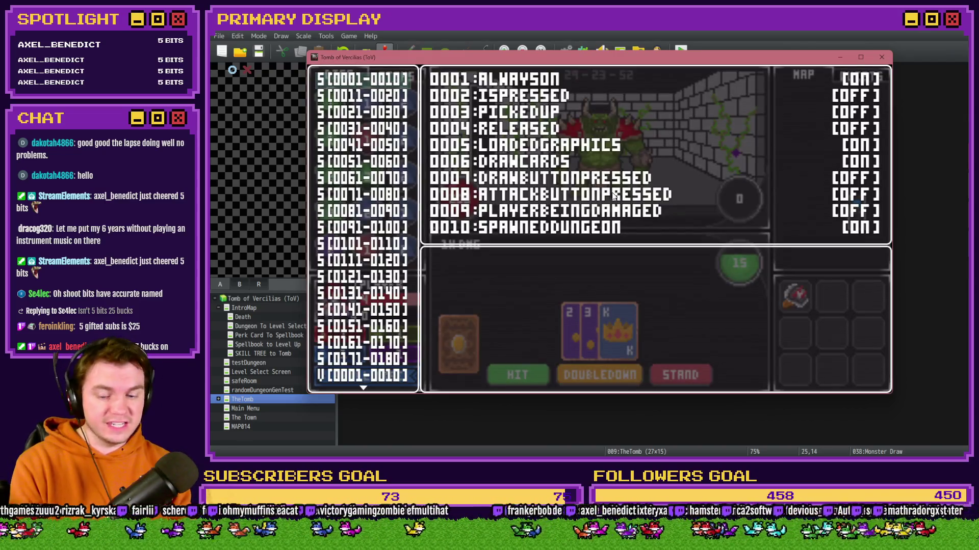
key(Escape)
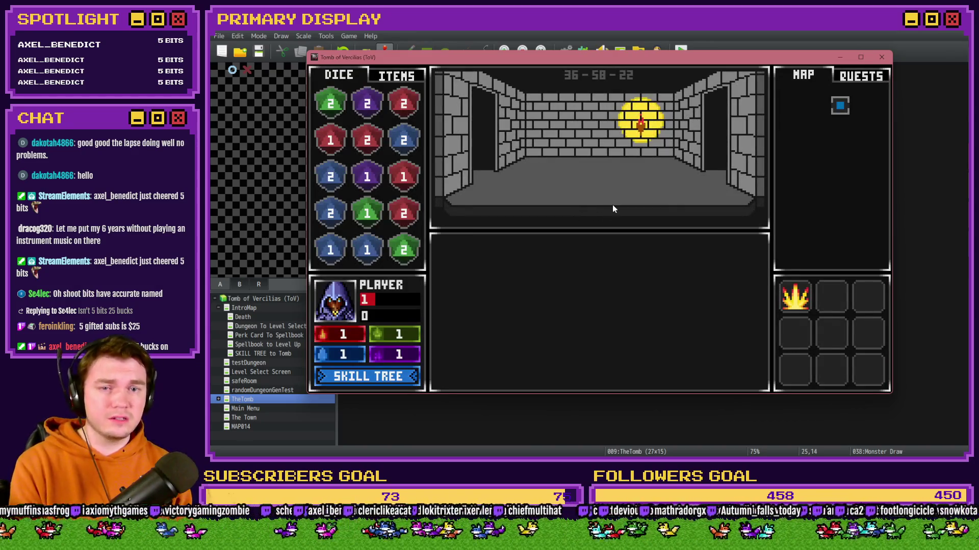
key(Up)
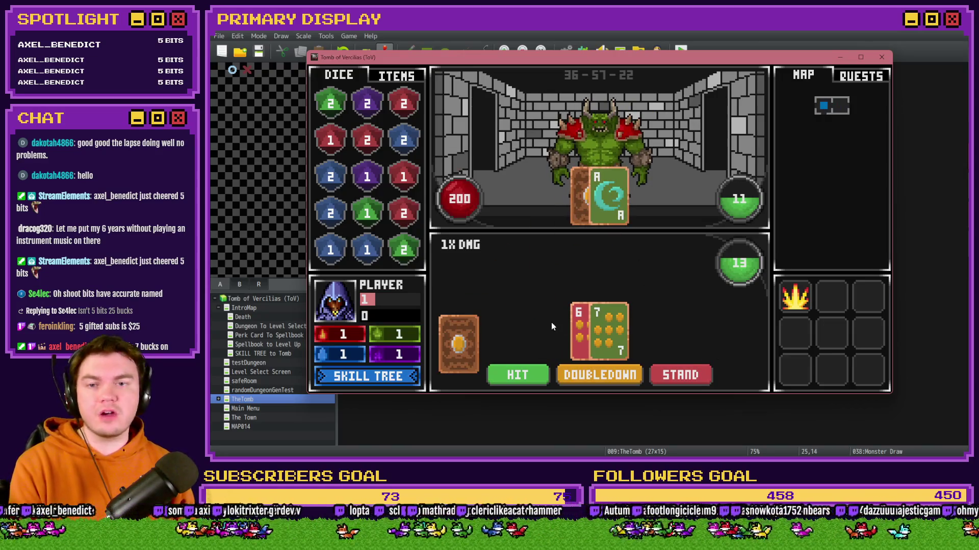
click(536, 377)
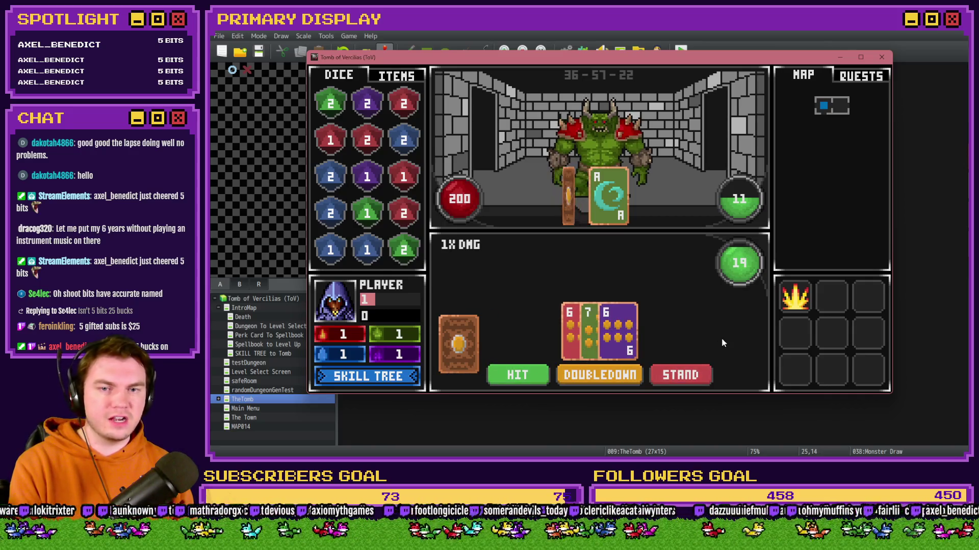
key(F9)
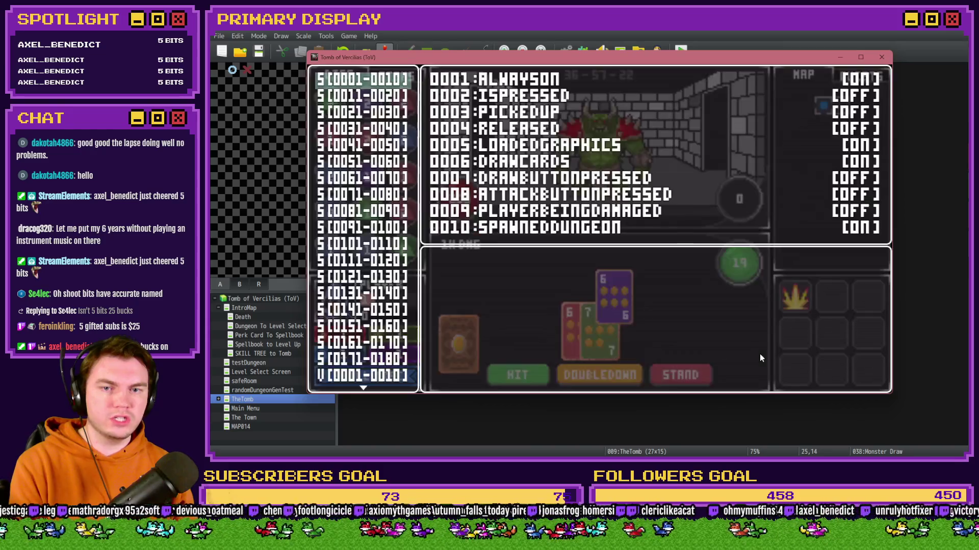
click(881, 57)
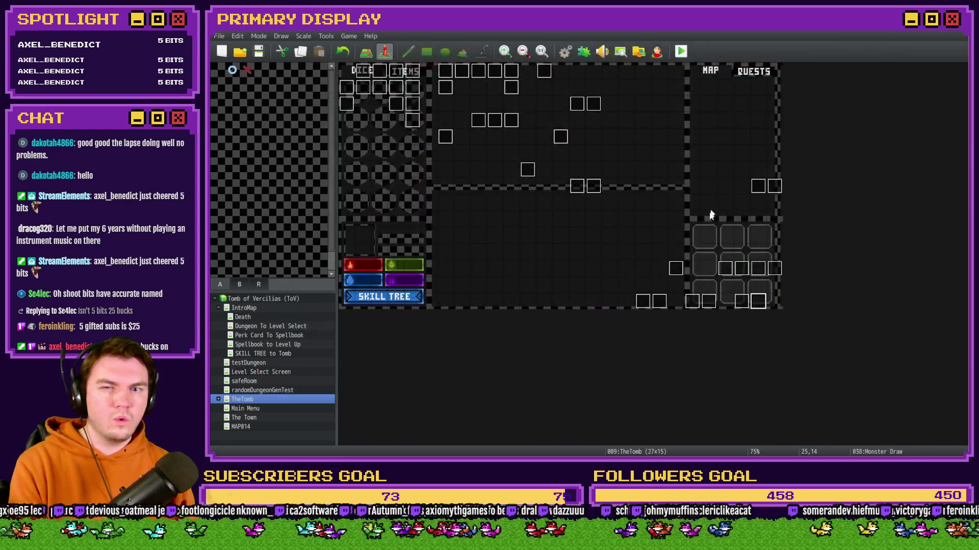
Review Monster Draw, save and start a playtest, then pick the Spiked Pauldron perk
double_click(755, 301)
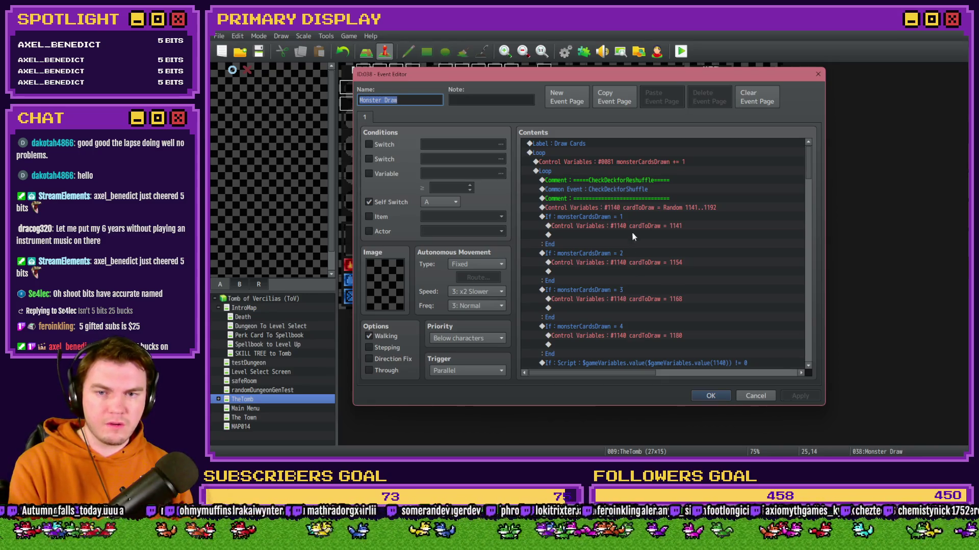
click(711, 395)
click(681, 51)
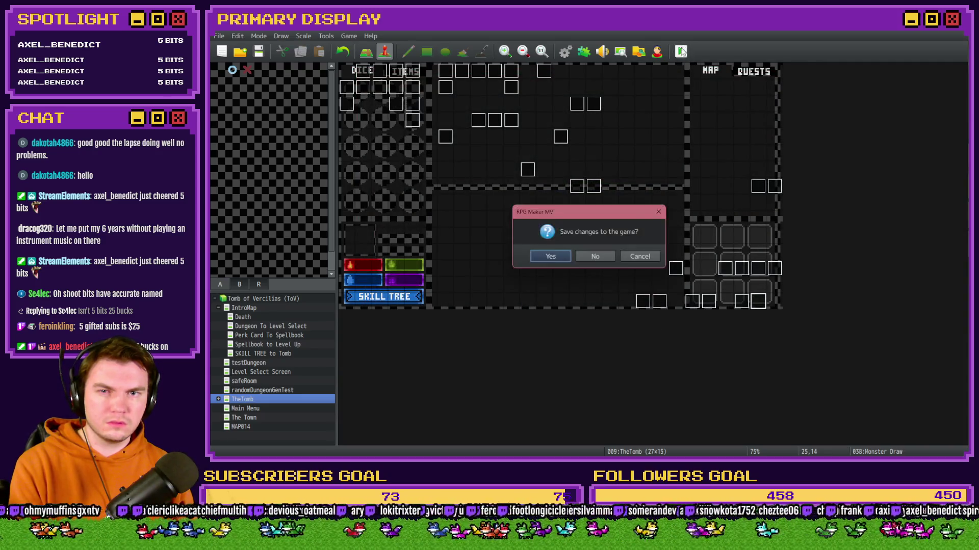
click(541, 257)
mouse_move(918, 198)
mouse_down()
mouse_move(922, 176)
mouse_move(627, 123)
mouse_move(502, 87)
mouse_up()
click(528, 275)
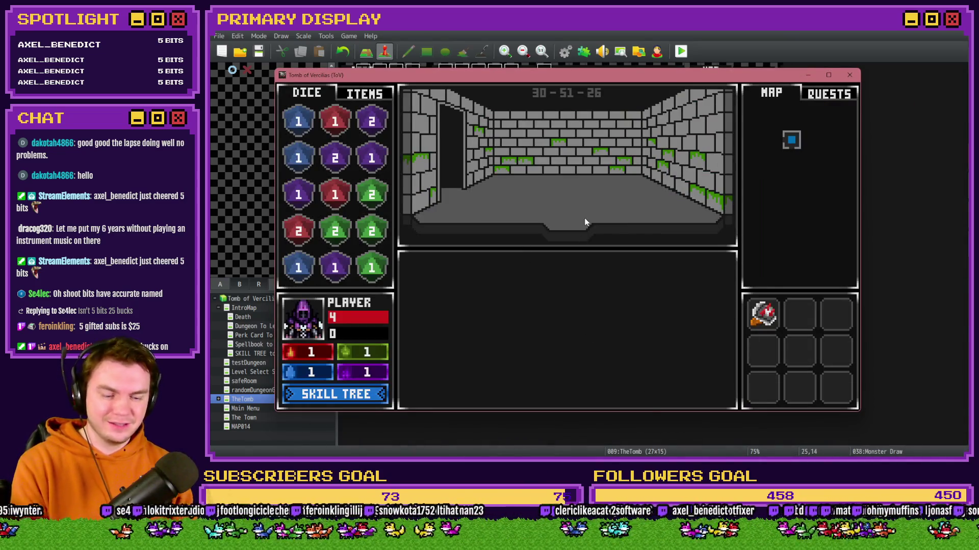
Enter a skeleton battle and repeatedly check debug variables 0081–0090 as the monster draws
key(Up)
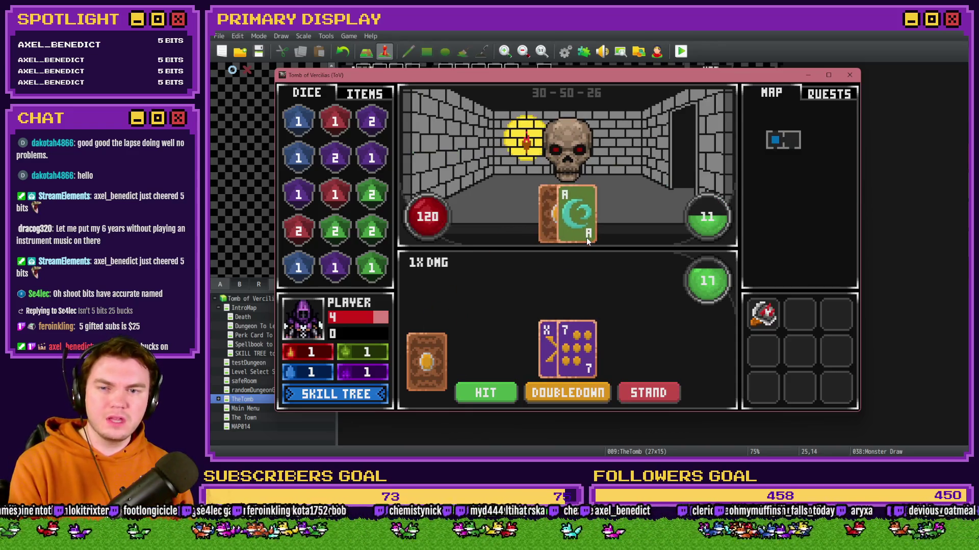
key(F9)
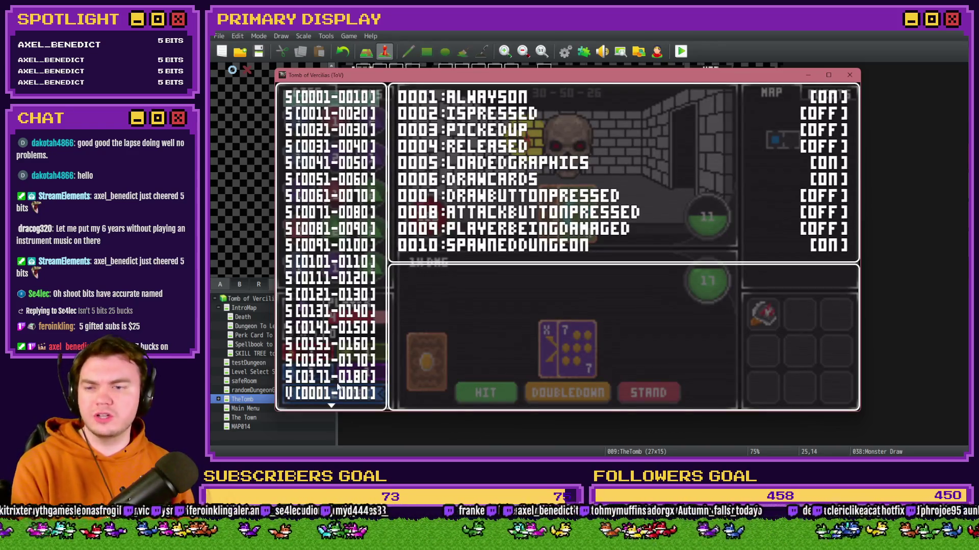
key(Down)
key(Down)
key(Down)
key(Down)
key(Down)
key(Down)
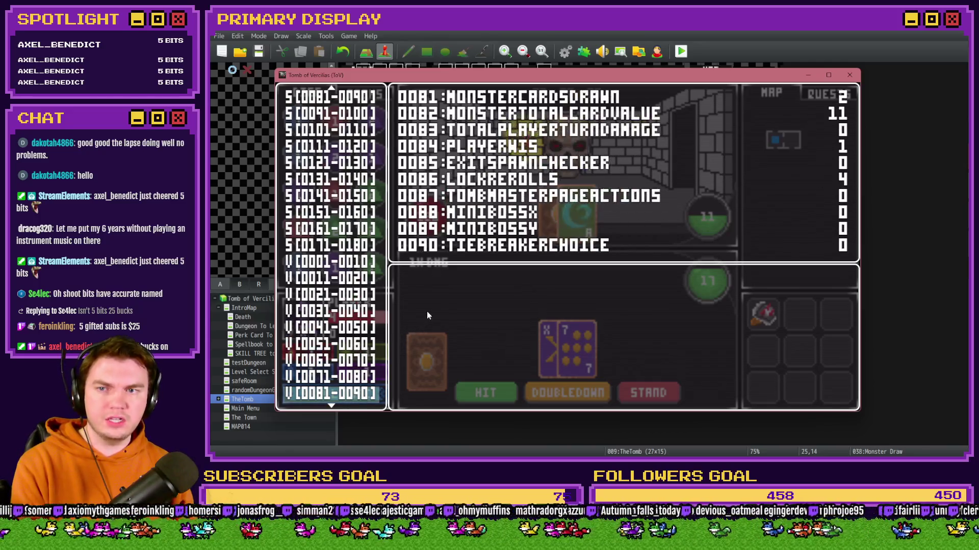
key(Up)
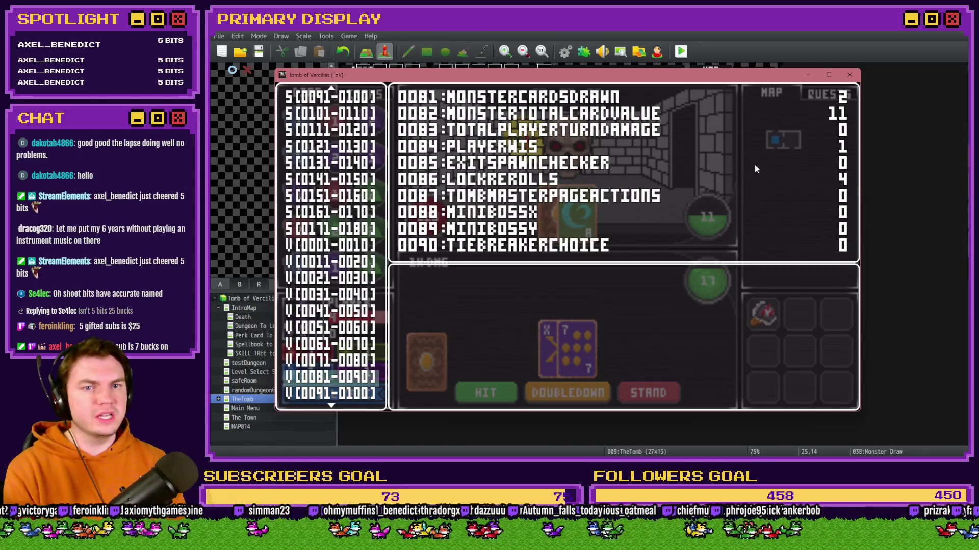
key(Escape)
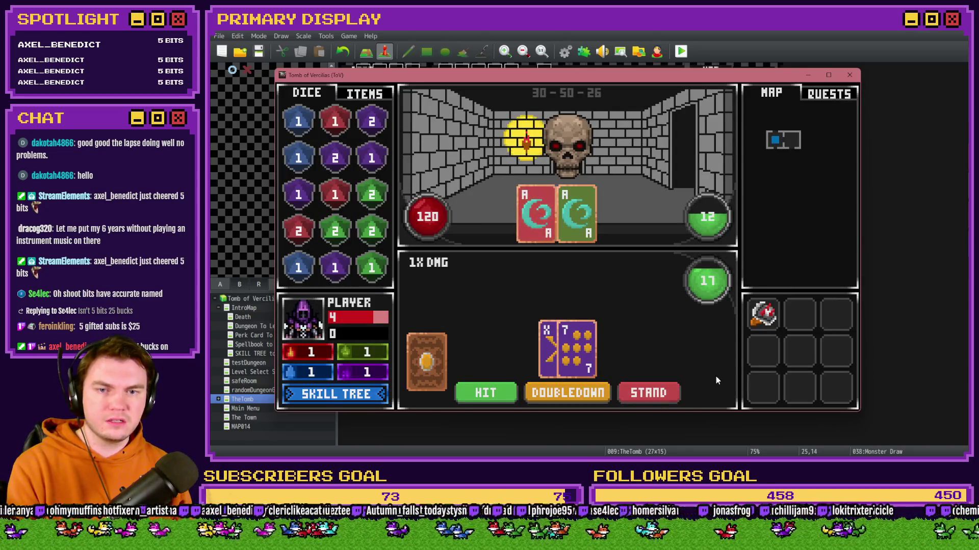
key(F9)
key(Escape)
key(F9)
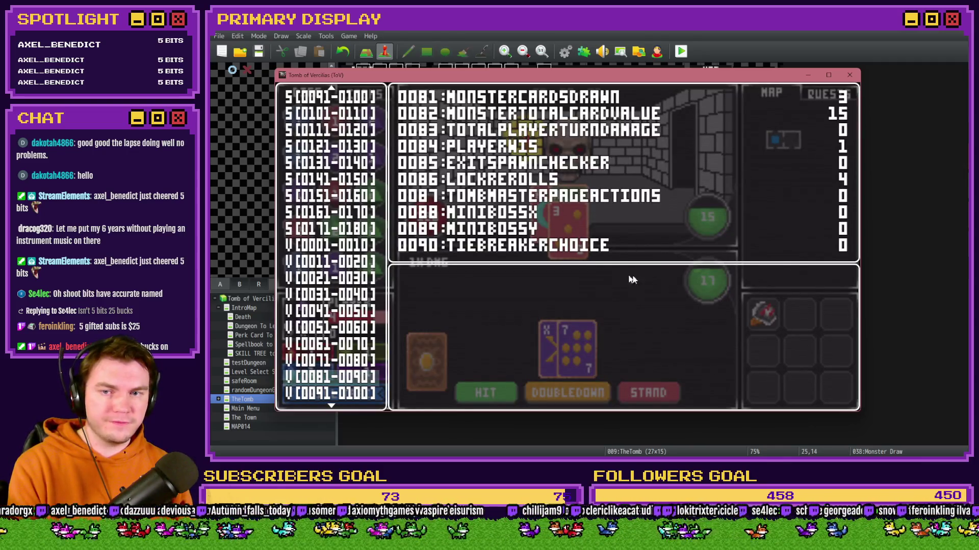
key(Escape)
key(F9)
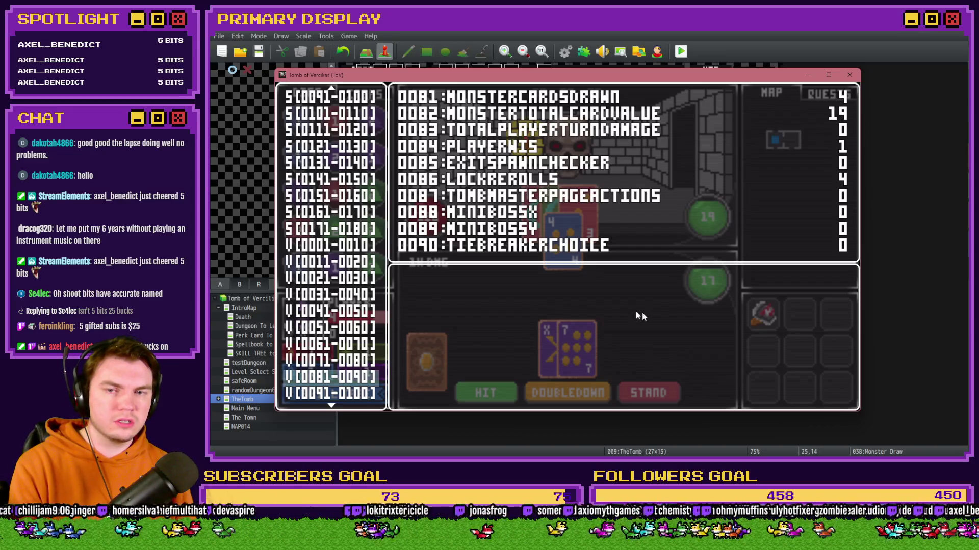
key(Escape)
key(F9)
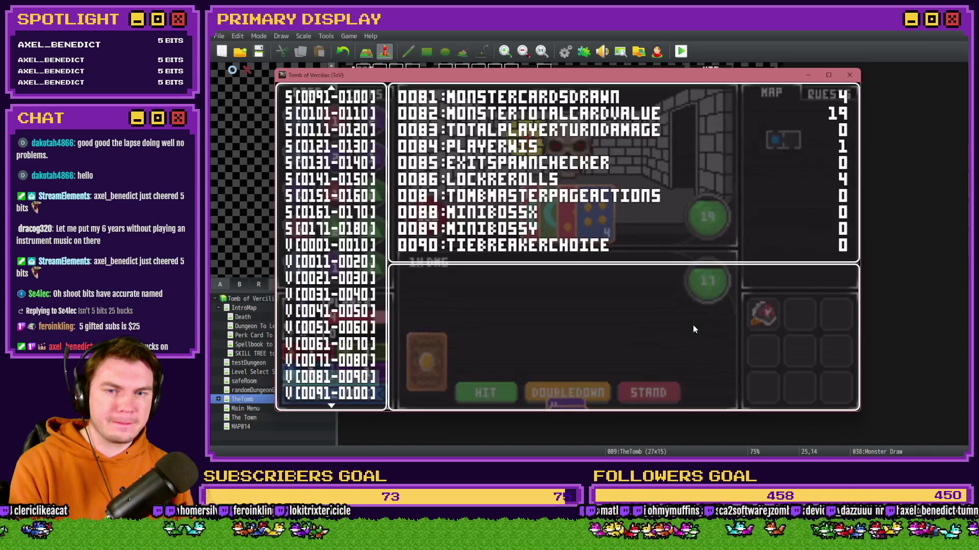
key(Escape)
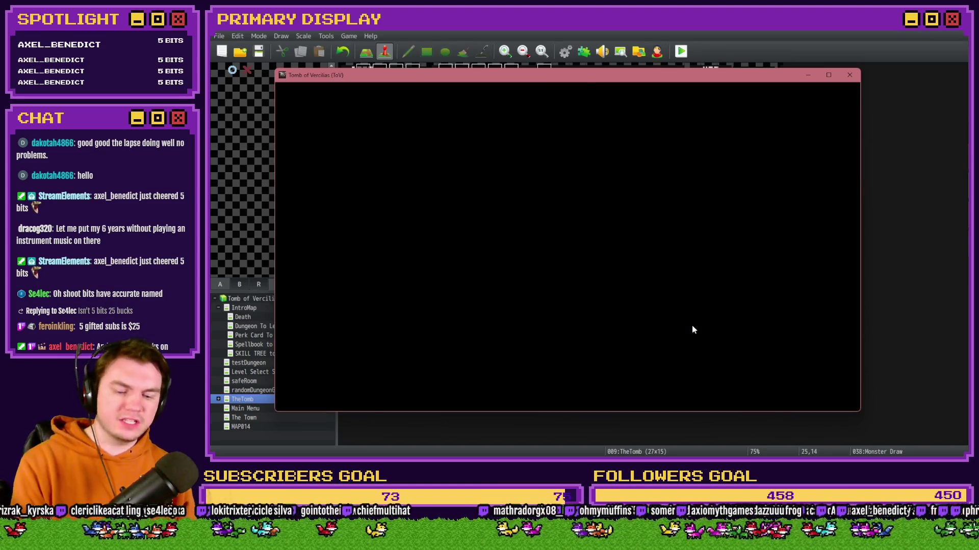
Choose the daggers perk, end the turn, confirm monster total 23, and close the playtest
click(560, 248)
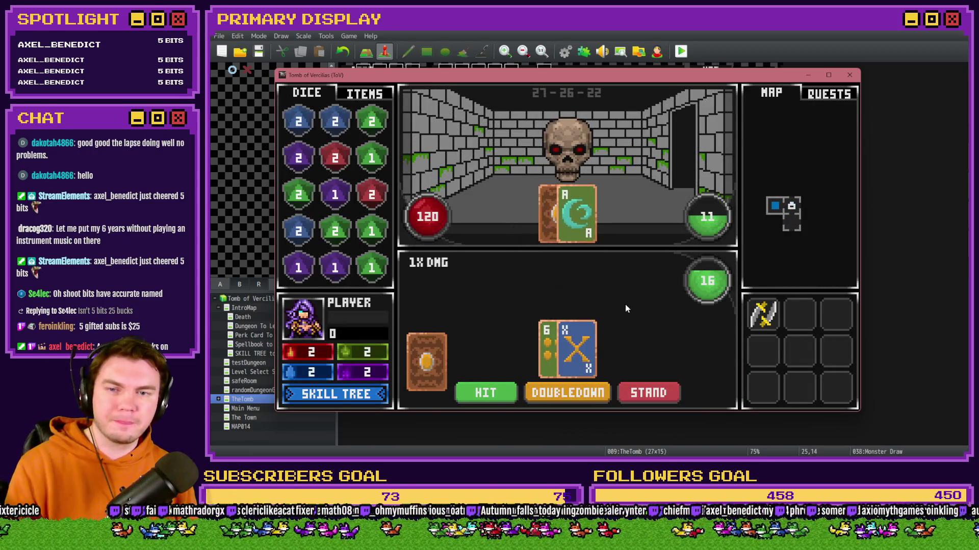
click(652, 396)
key(F9)
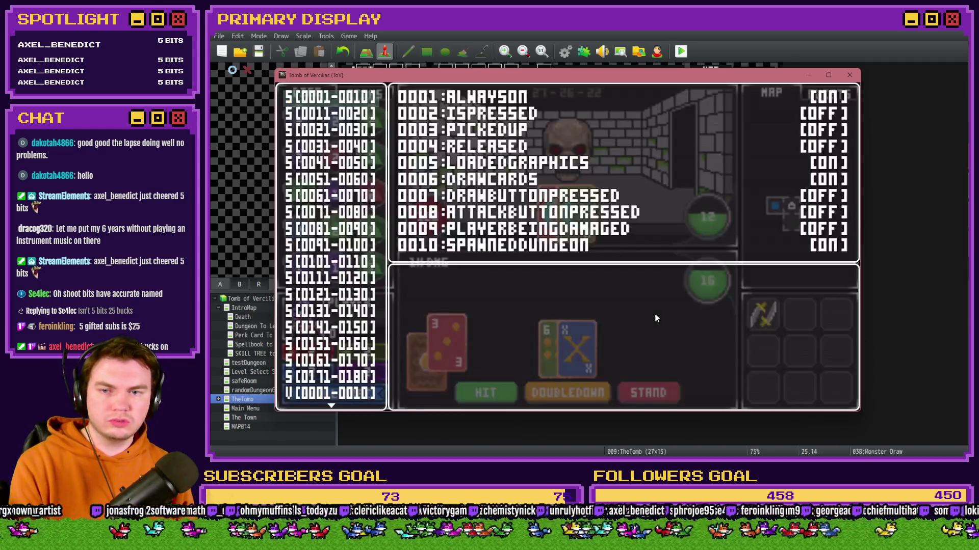
key(Escape)
key(F9)
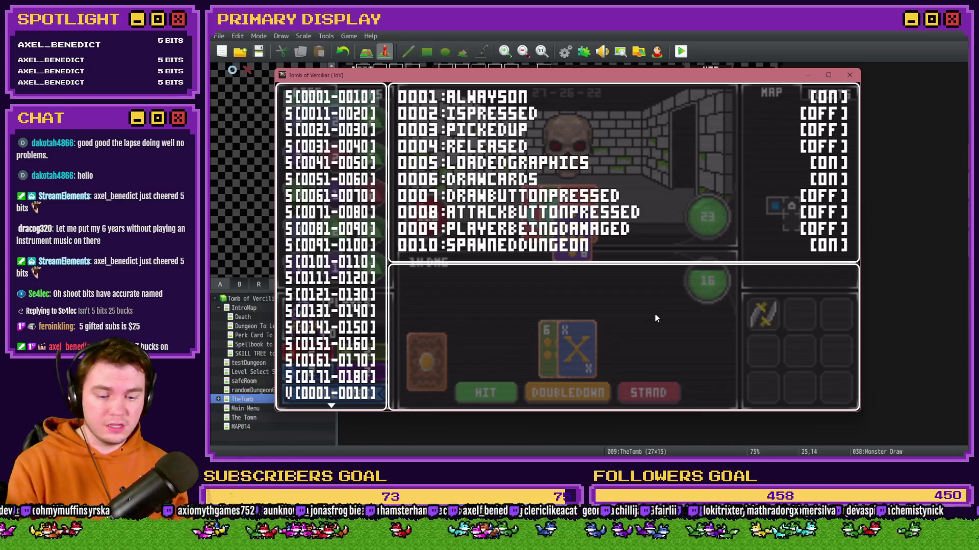
key(Escape)
key(F9)
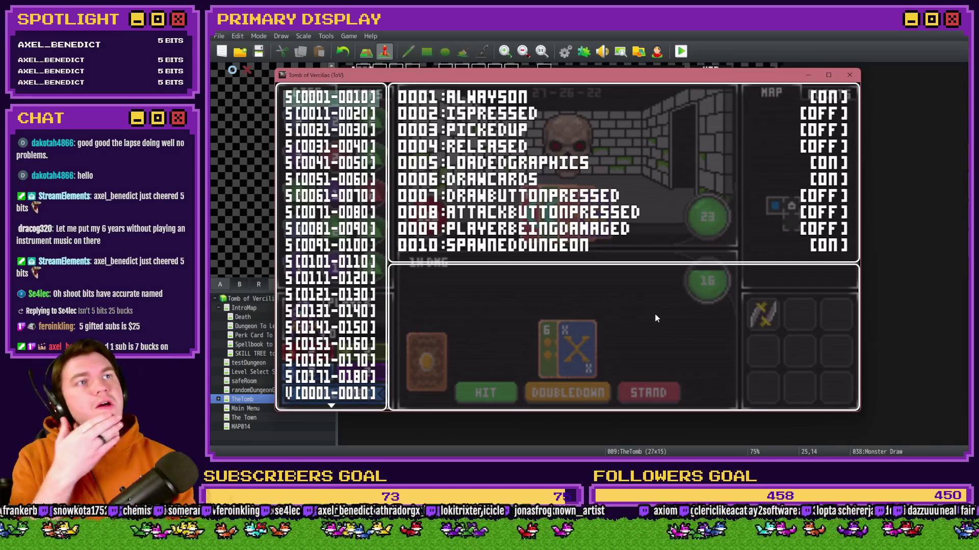
key(Down)
key(Down)
key(Down)
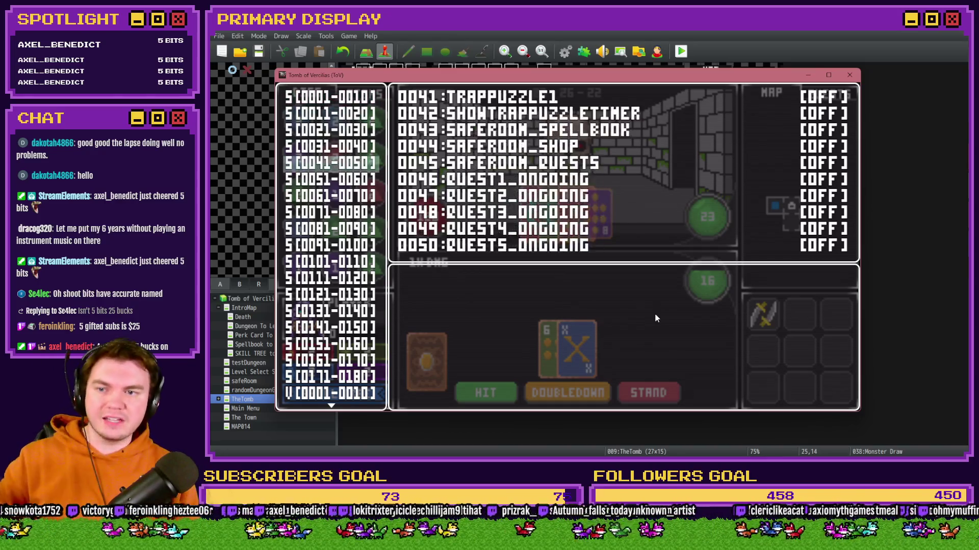
key(Down)
key(Down)
key(Down)
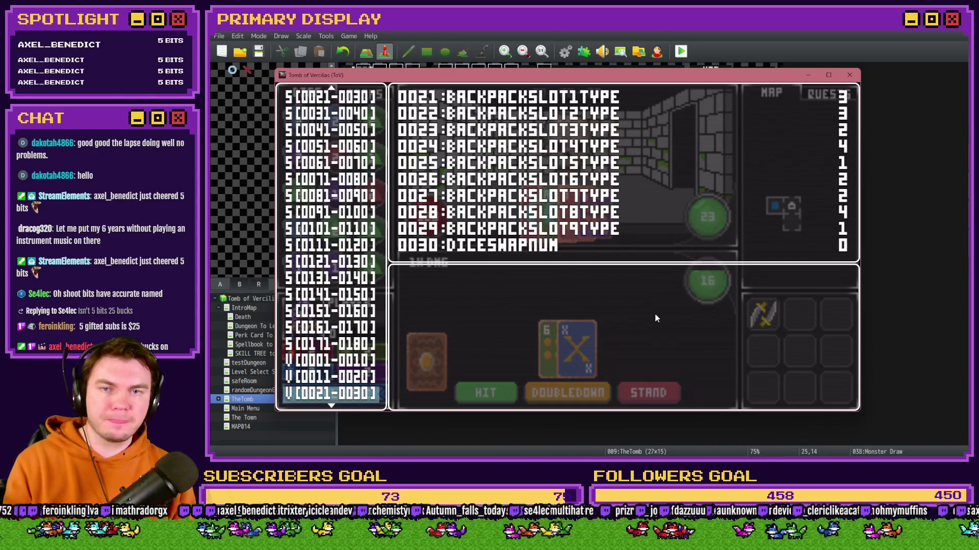
key(Down)
key(Down)
key(Down)
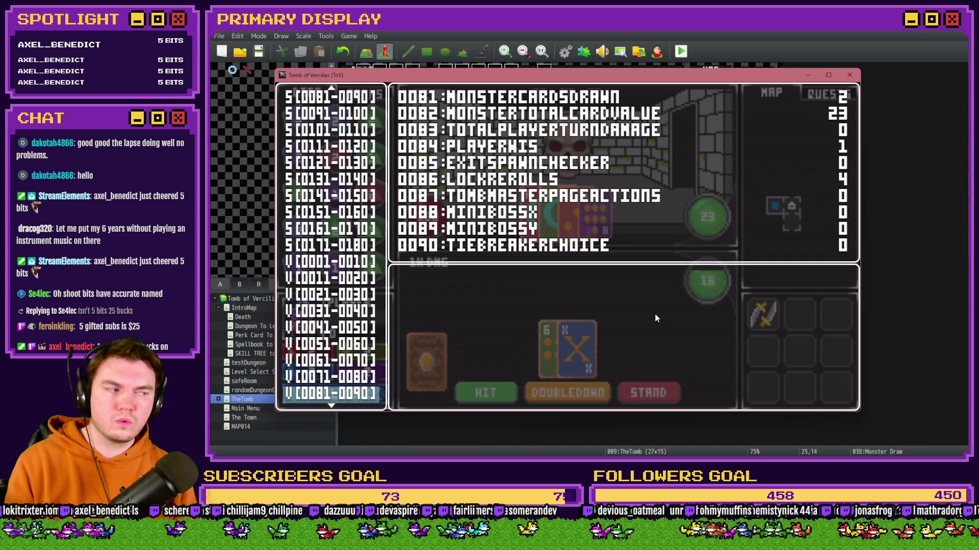
key(alt+F4)
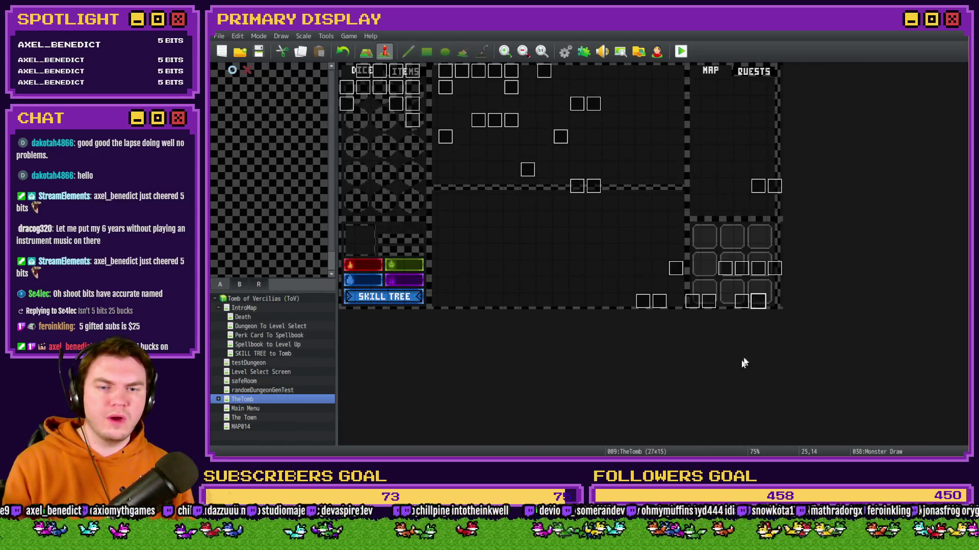
Open Monster Draw and inspect the Soft Hand loop's cardsToMove and Actually Busting lines
double_click(757, 301)
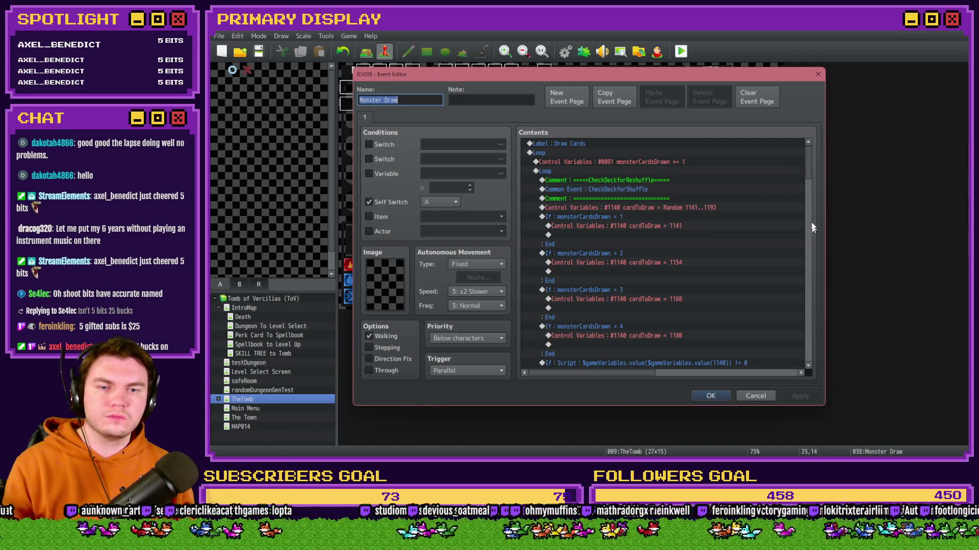
scroll(813, 255, down, 10)
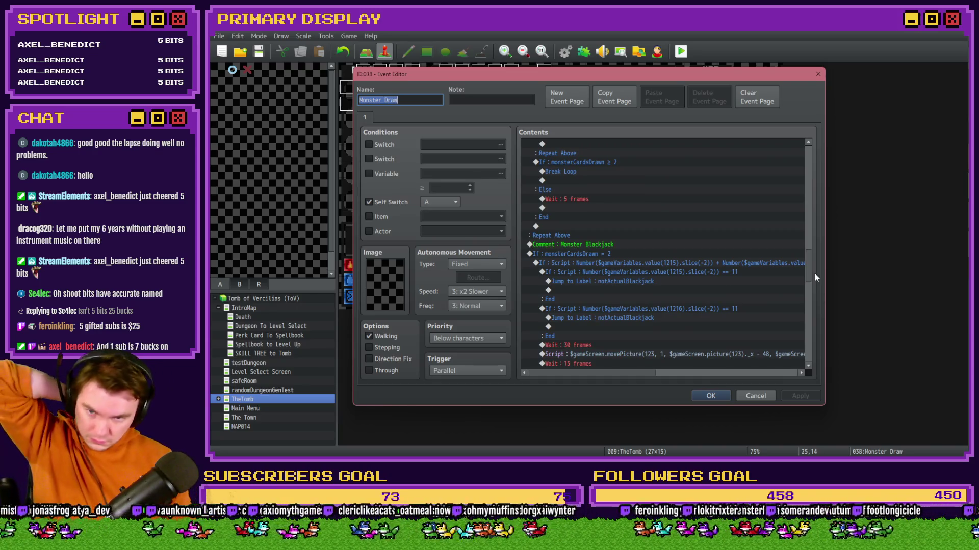
drag(815, 274, 811, 322)
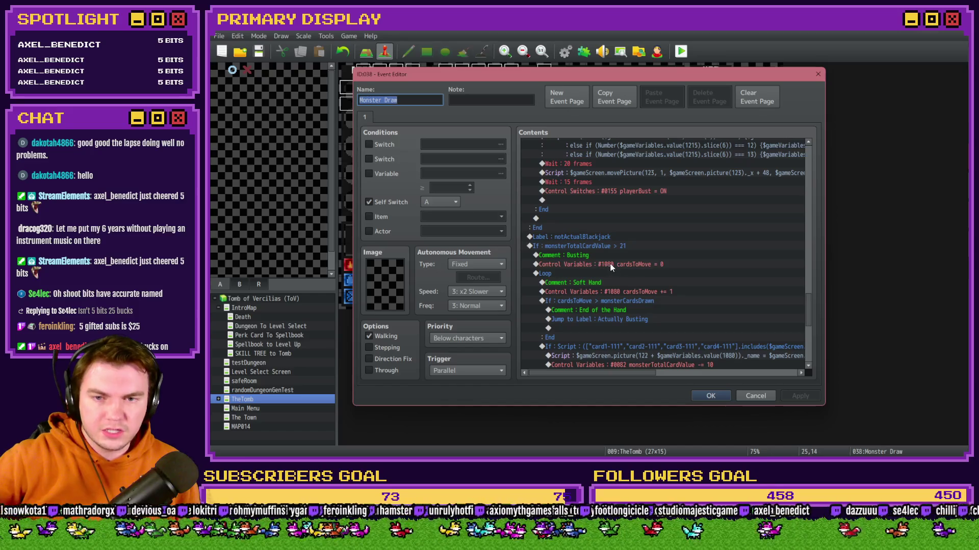
click(630, 264)
mouse_move(675, 265)
mouse_down()
mouse_move(632, 255)
mouse_move(619, 234)
mouse_up()
click(616, 220)
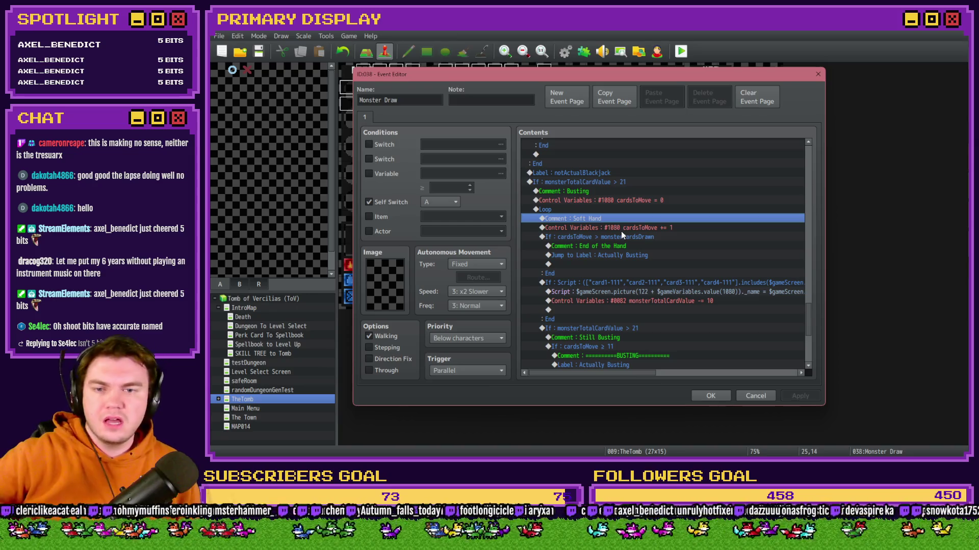
click(623, 229)
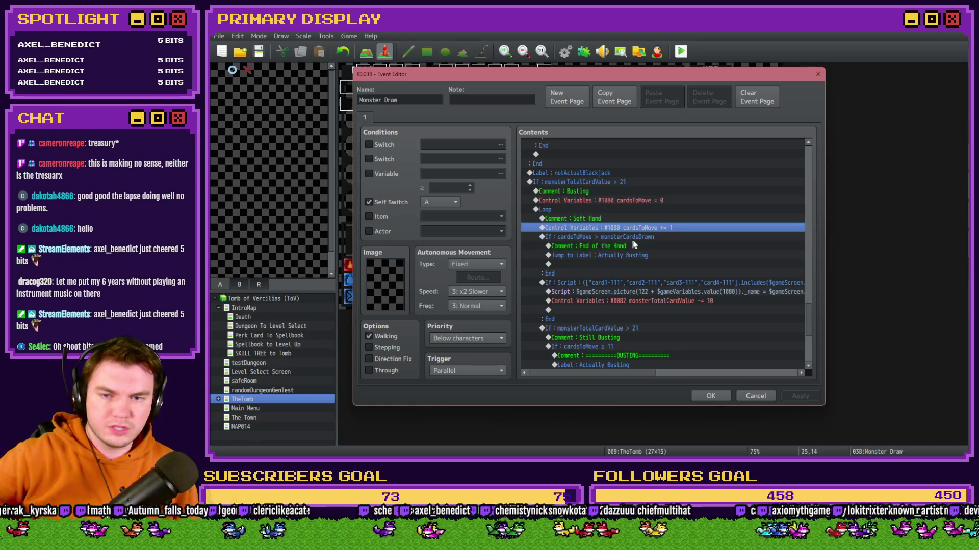
click(648, 246)
click(634, 255)
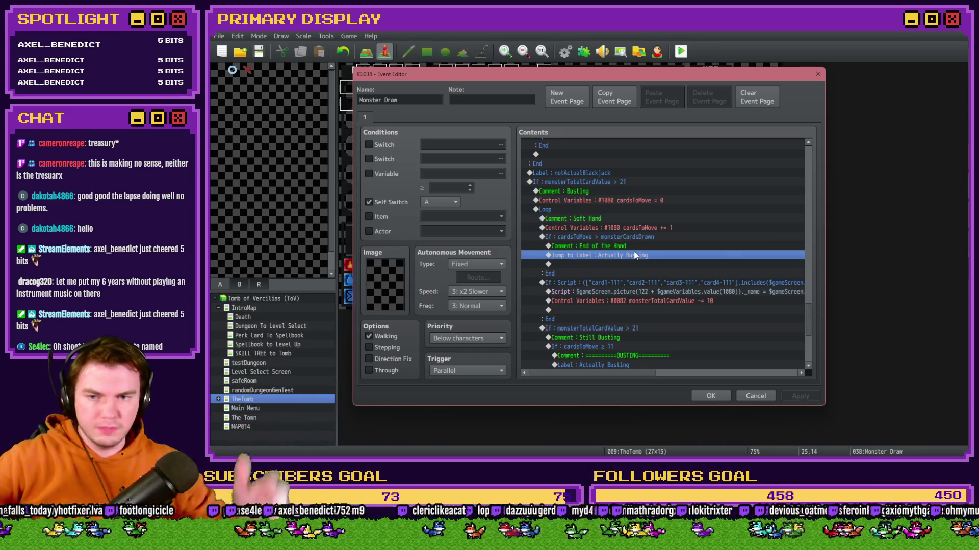
click(631, 239)
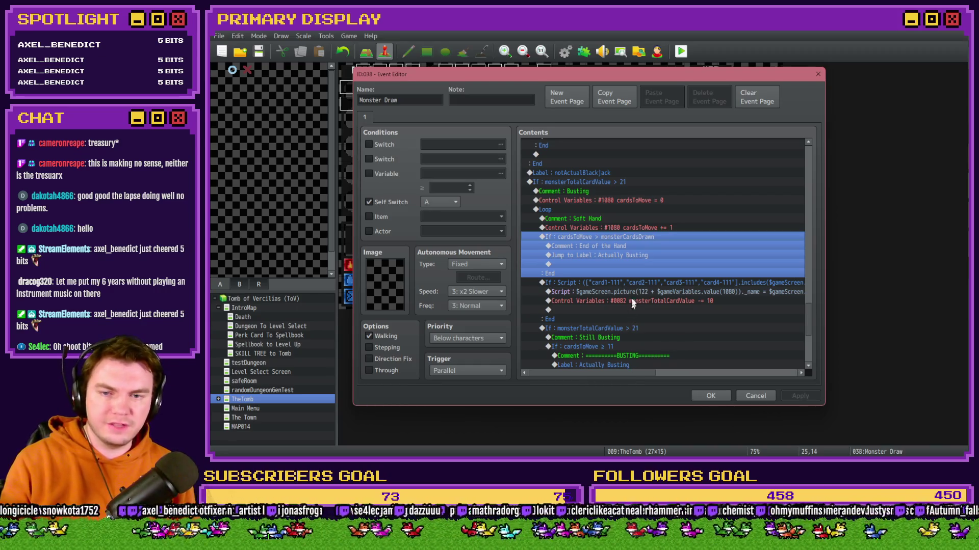
key(Down)
Scroll through the loop and select the whole monsterTotalCardValue > 21 Still Busting block
drag(624, 374, 724, 375)
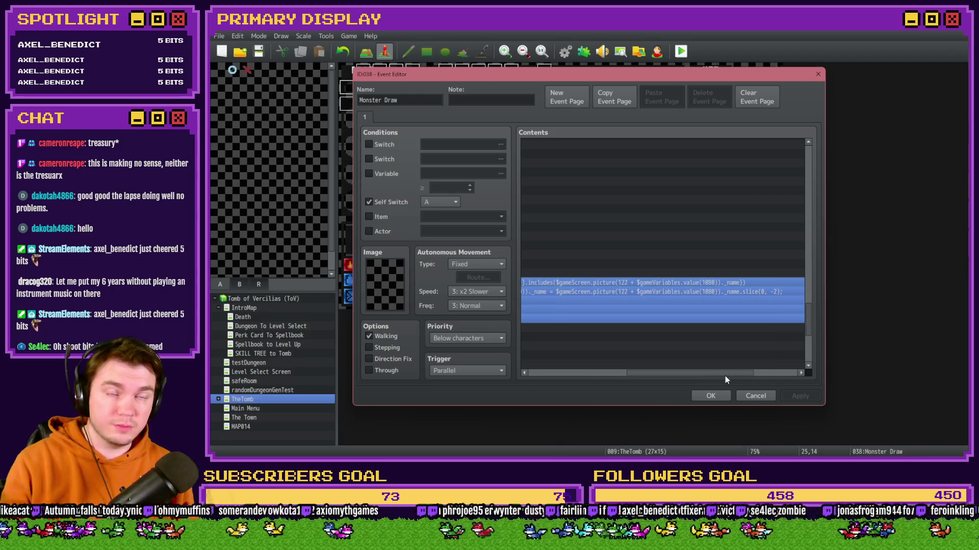
drag(725, 375, 617, 376)
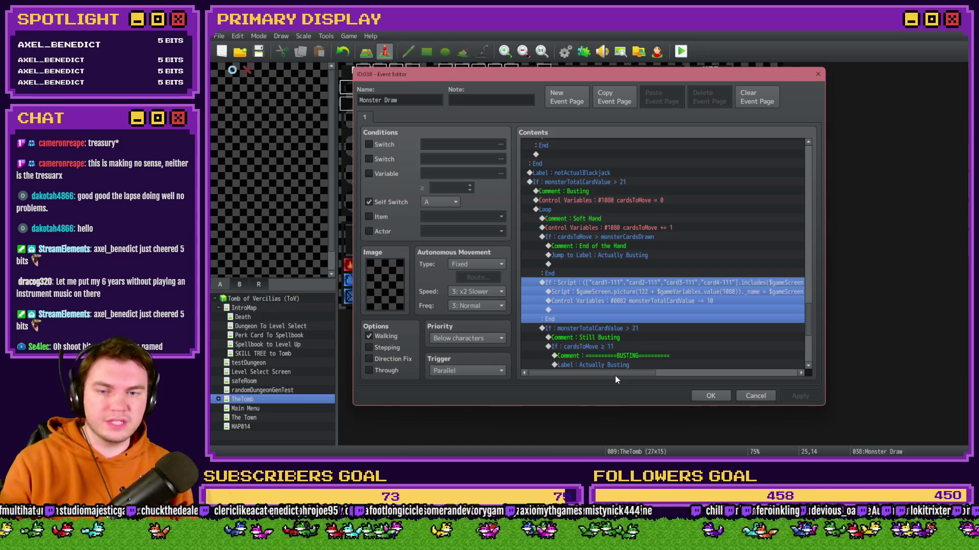
mouse_move(620, 375)
mouse_down()
mouse_move(726, 375)
mouse_move(601, 374)
mouse_up()
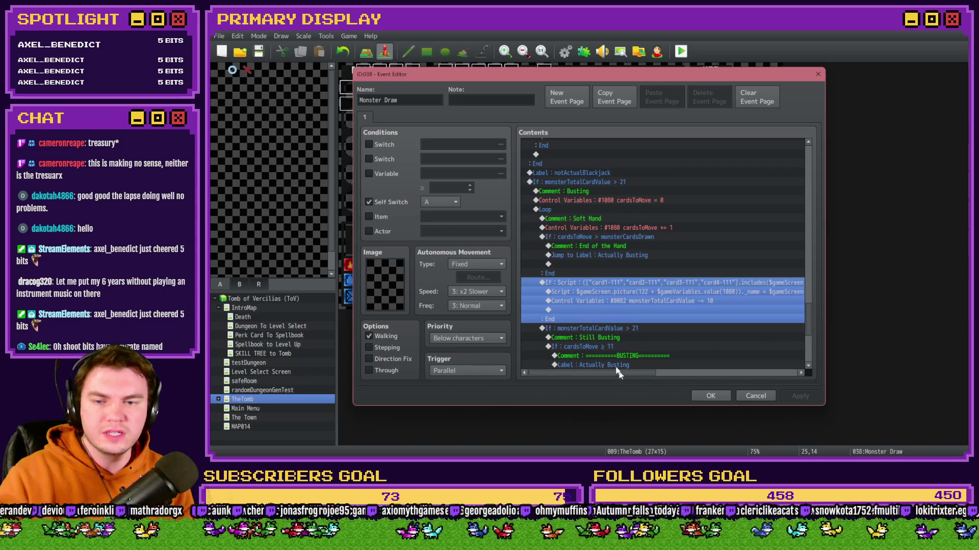
scroll(590, 322, down, 3)
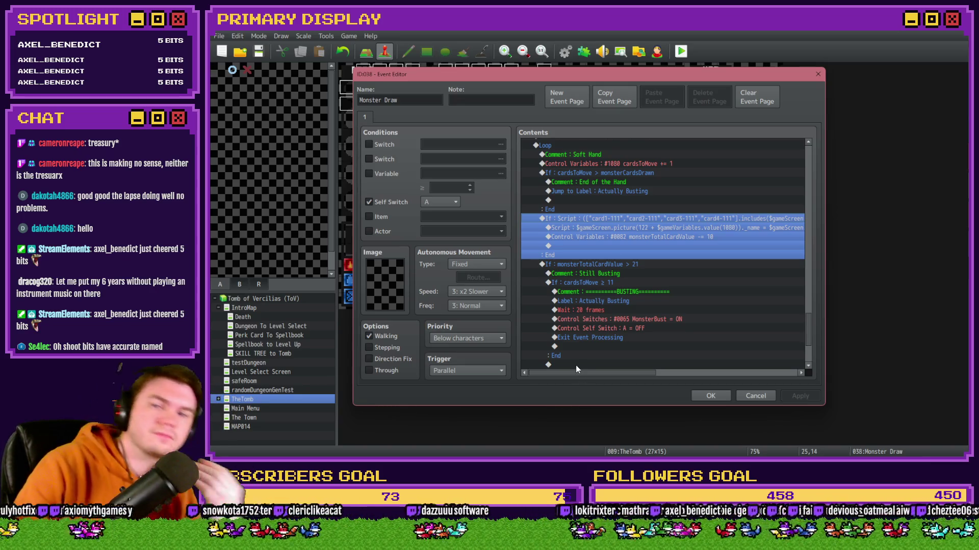
click(597, 173)
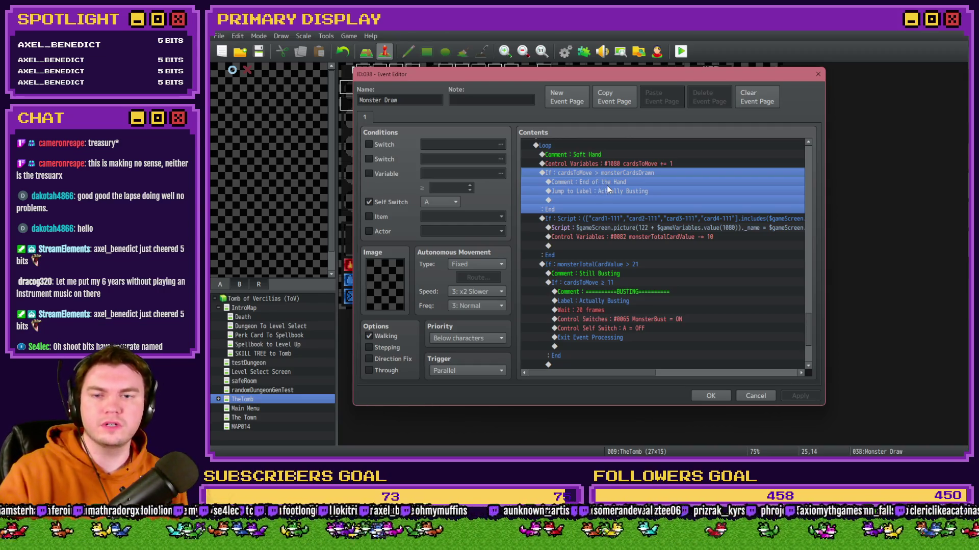
click(607, 184)
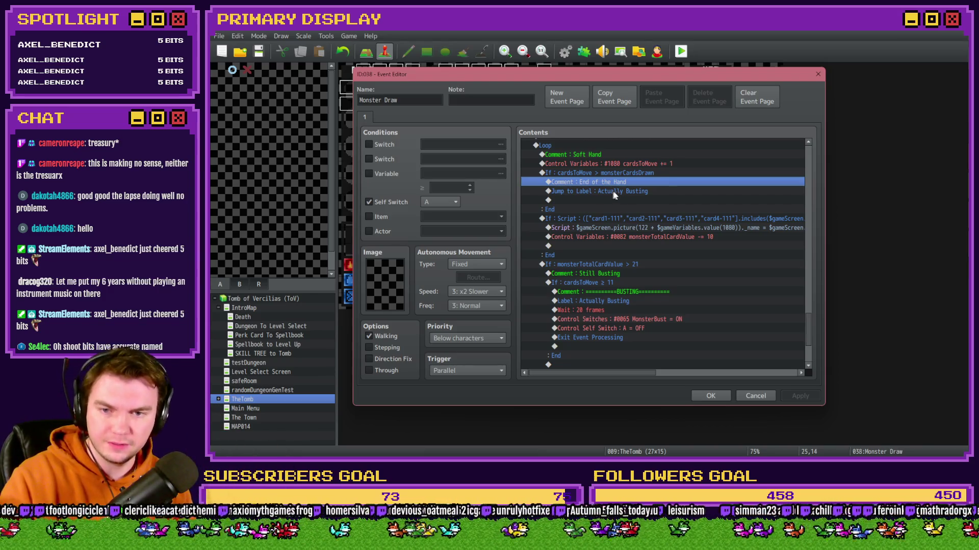
scroll(637, 205, down, 4)
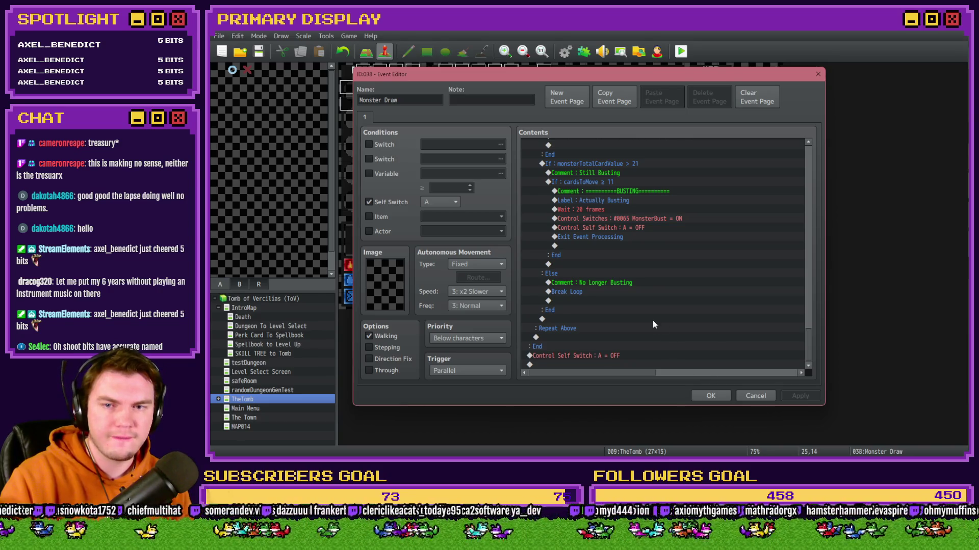
scroll(652, 321, up, 3)
scroll(650, 326, down, 3)
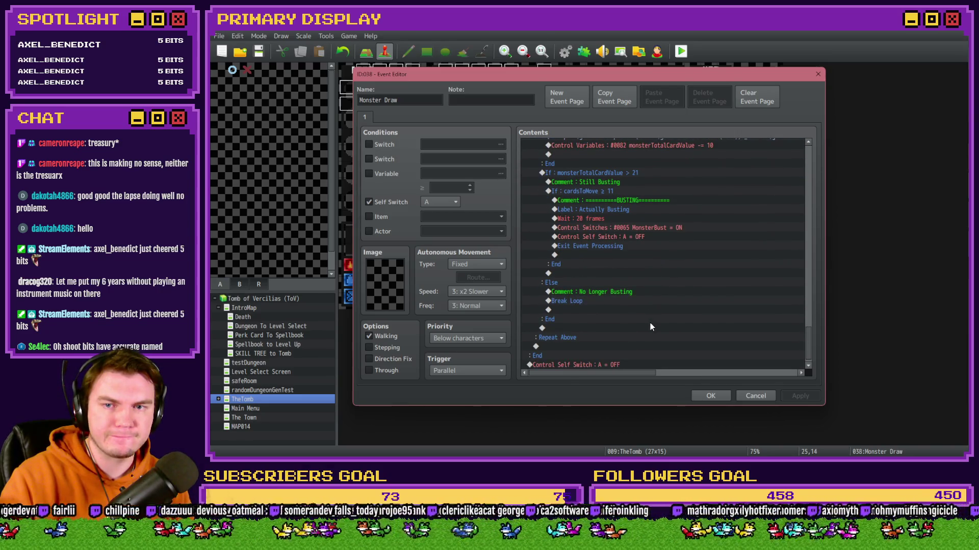
click(622, 173)
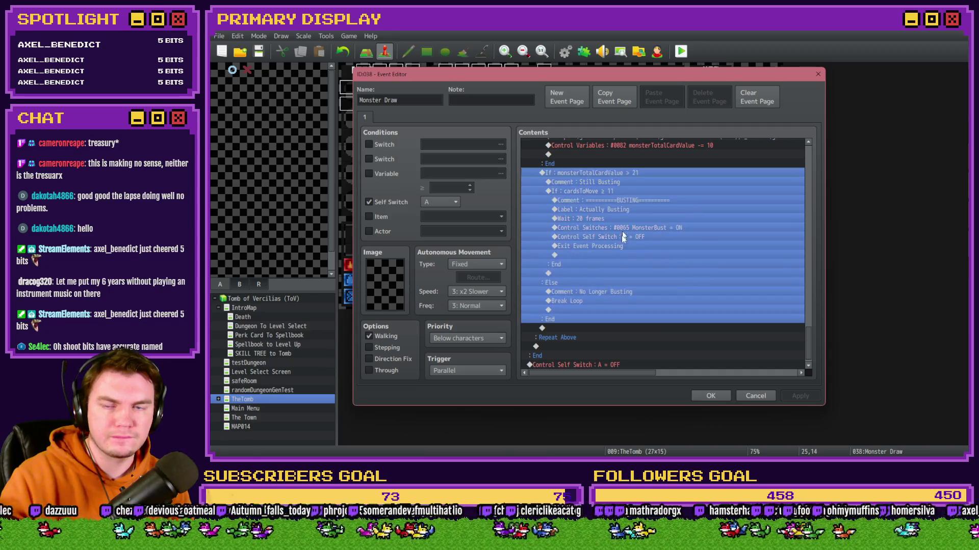
scroll(618, 262, up, 3)
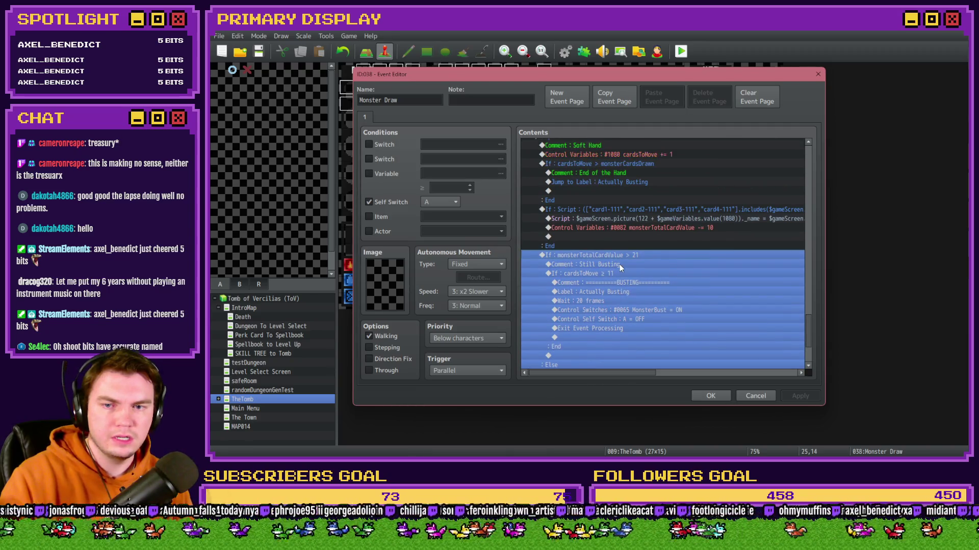
Place the Still Busting check after Self Switch A = OFF and delete the loop's script check
key(Delete)
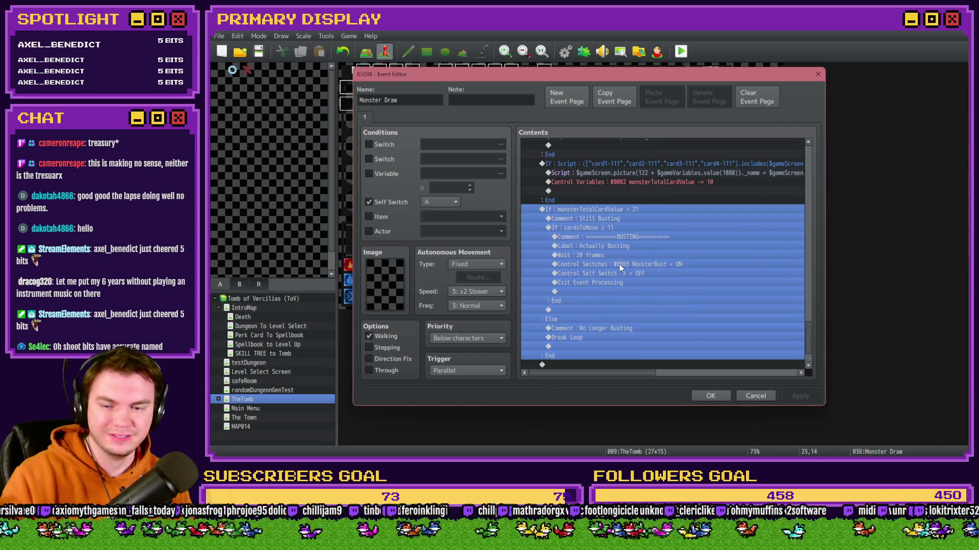
key(ctrl+z)
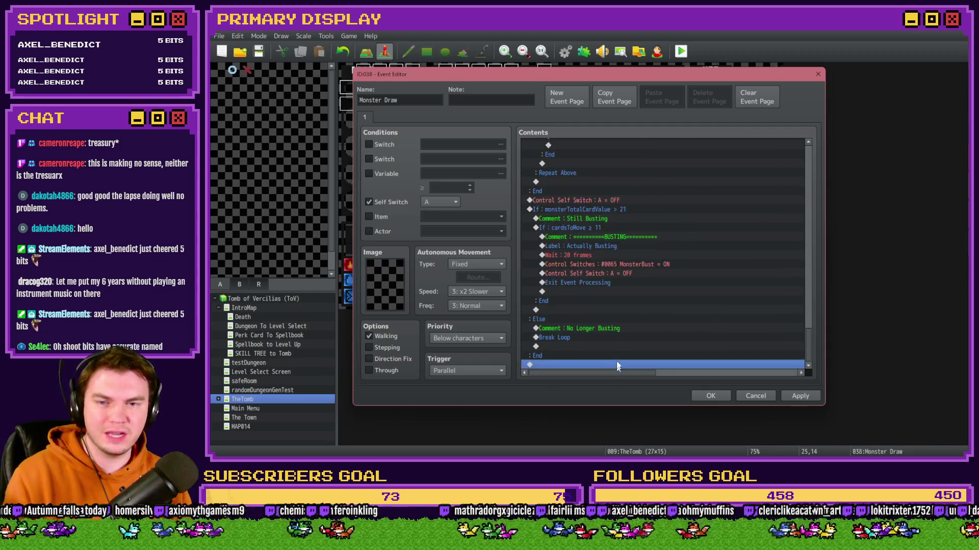
click(611, 286)
key(Delete)
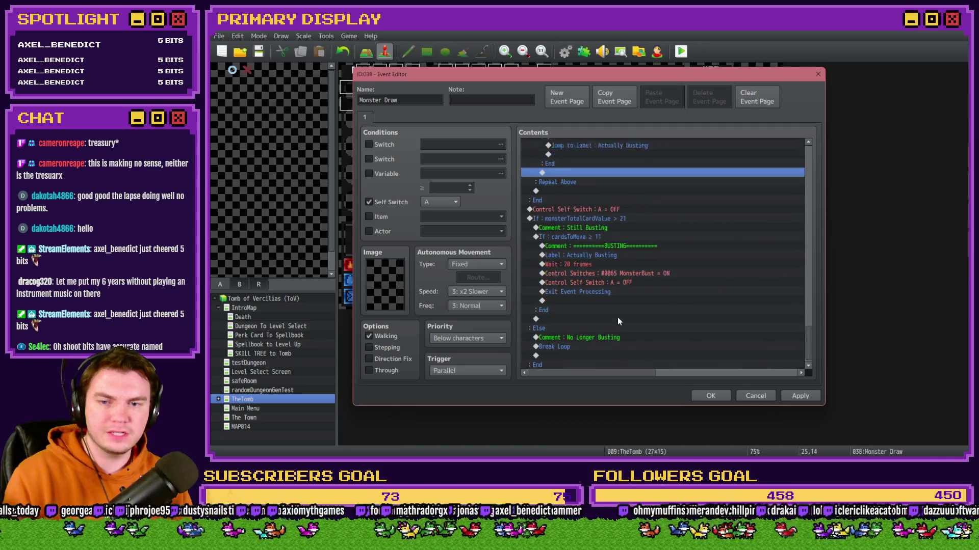
scroll(617, 317, down, 3)
scroll(592, 344, up, 3)
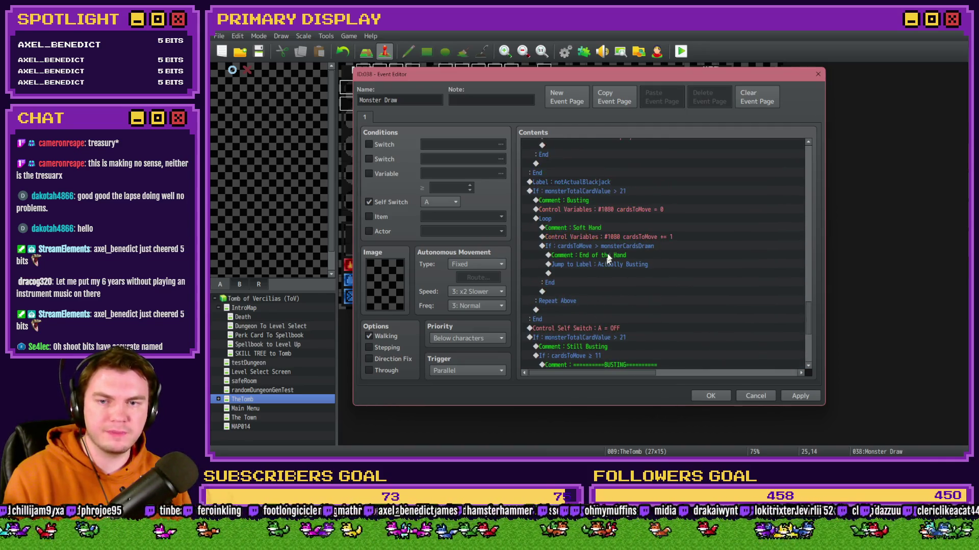
Review the loop, Busting comment, cardsToMove reset and monsterTotalCardValue > 21 block
click(589, 222)
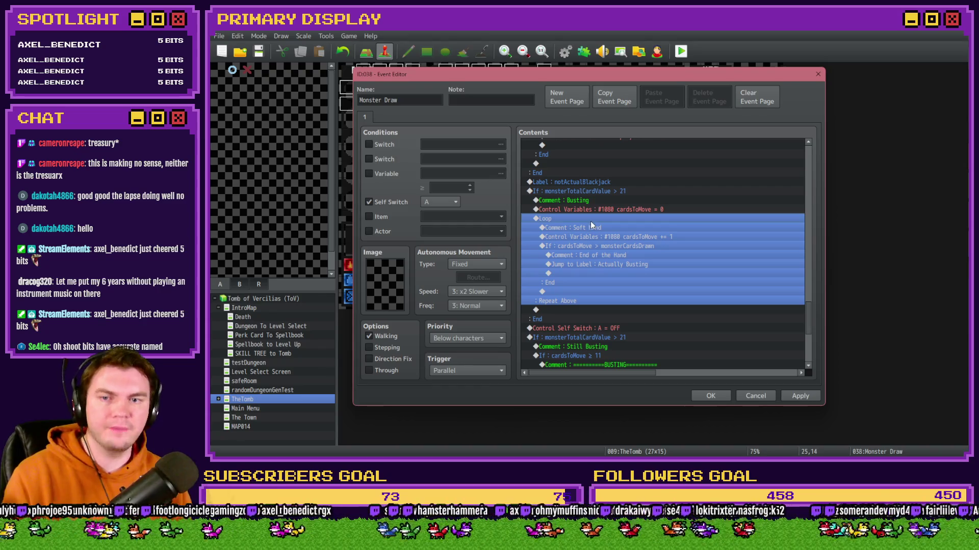
click(589, 191)
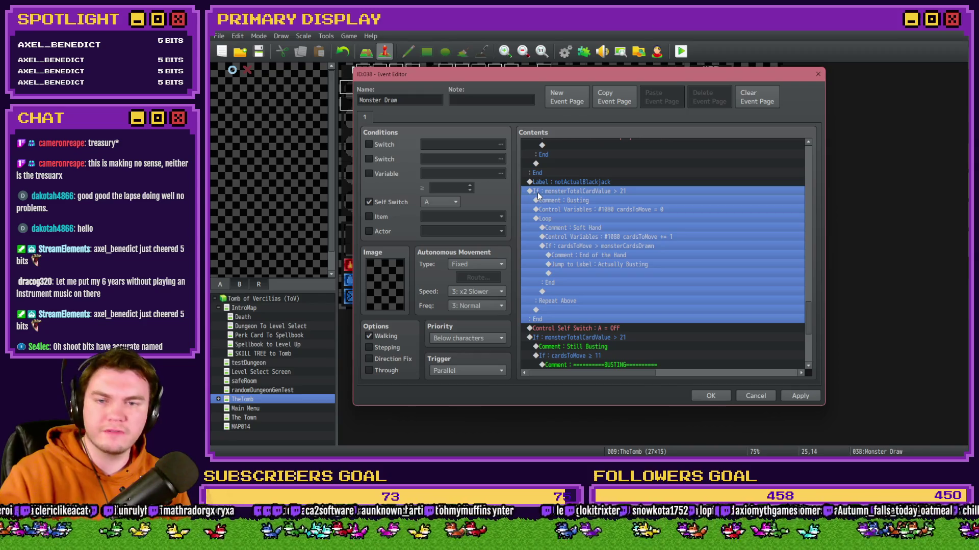
click(618, 201)
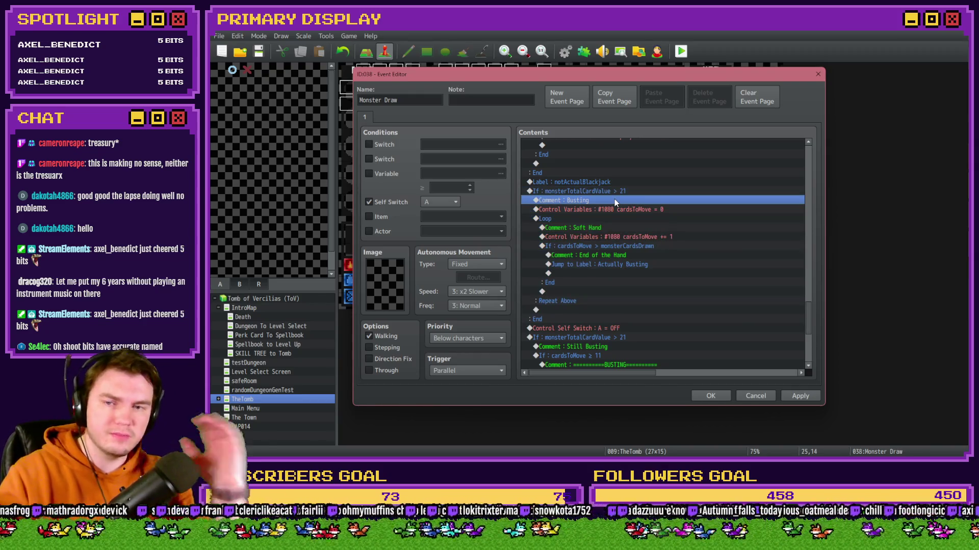
click(607, 211)
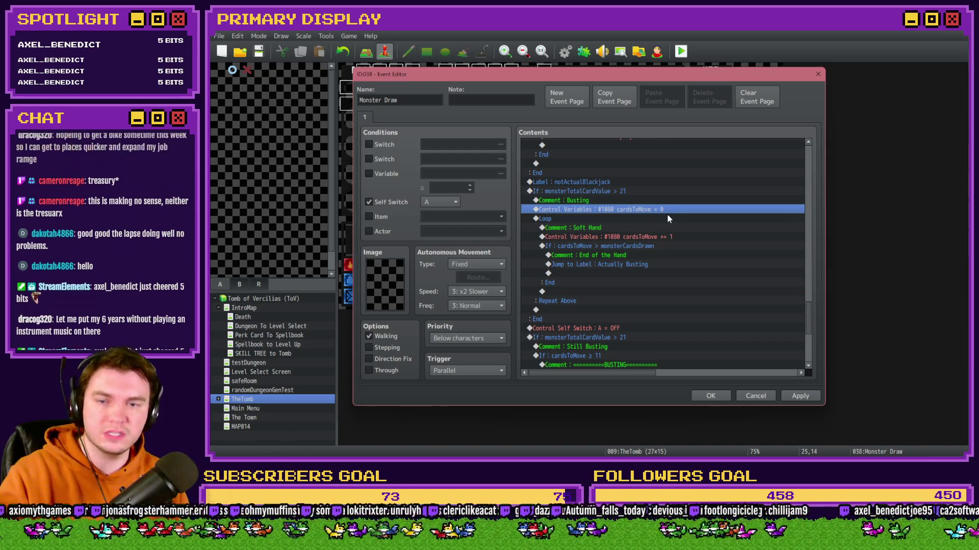
click(577, 219)
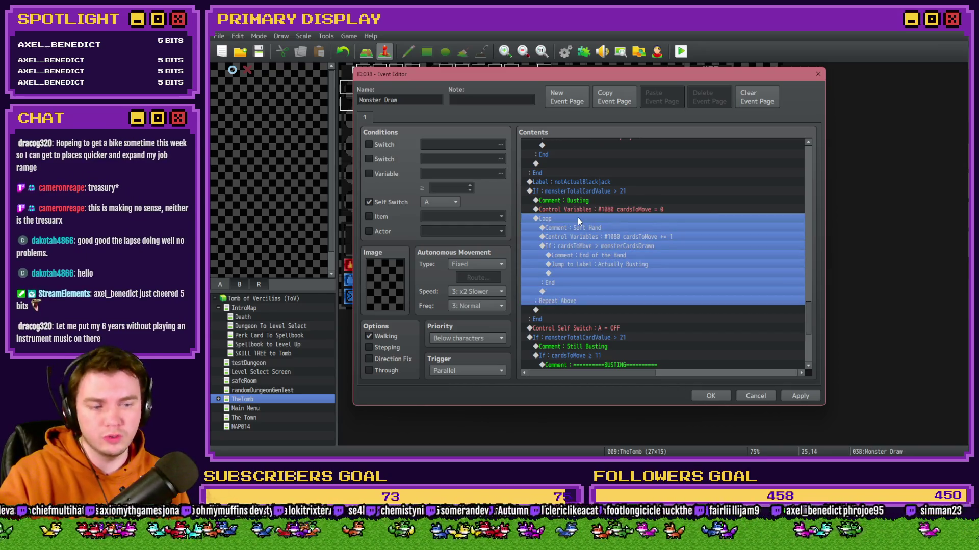
click(582, 226)
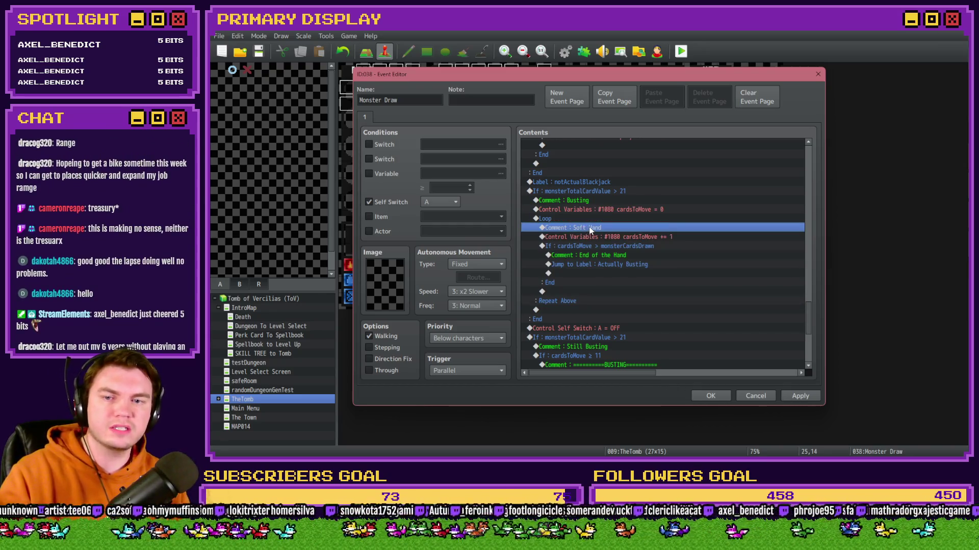
Reword the Soft Hand comment to 'Check for Soft Hand'
double_click(589, 228)
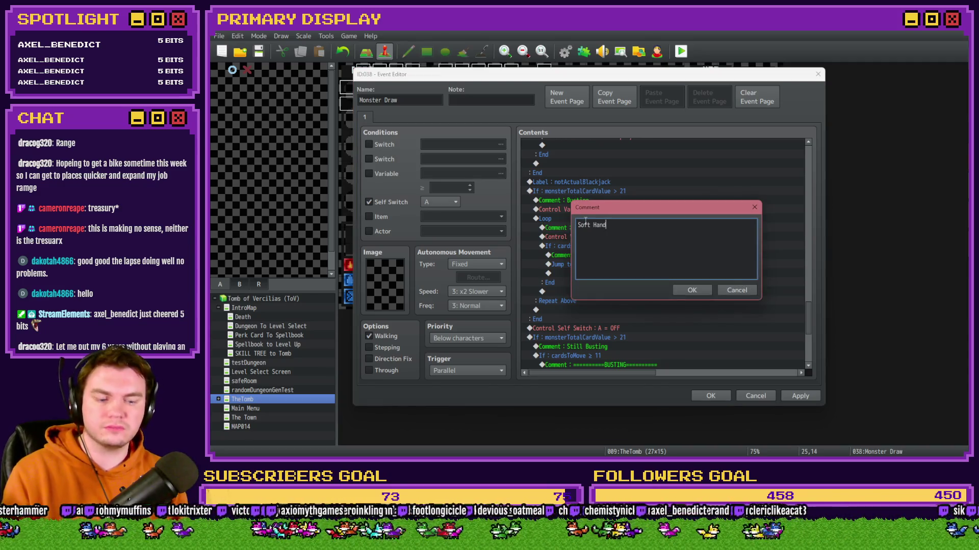
key(Home)
key(Delete)
text(Check for s)
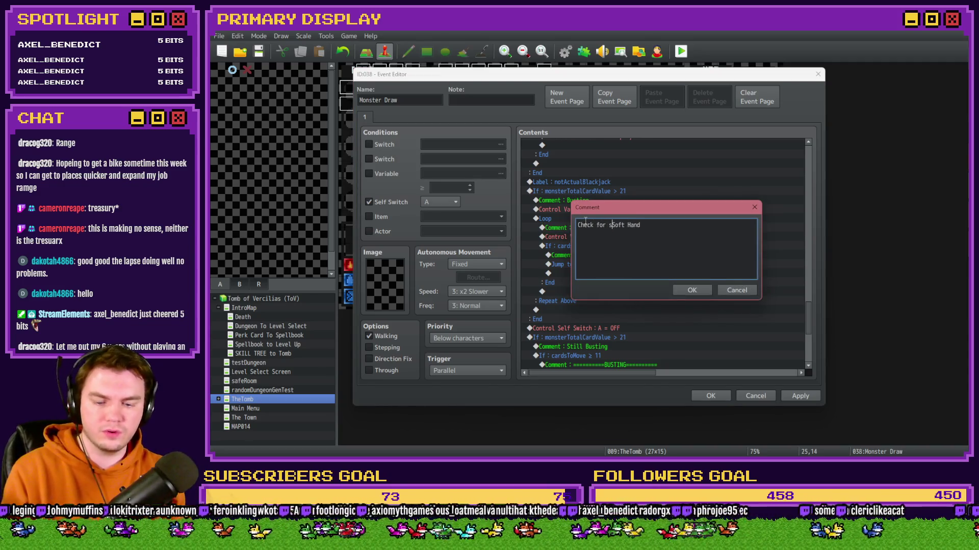
key(BackSpace)
text(S)
key(ctrl+Return)
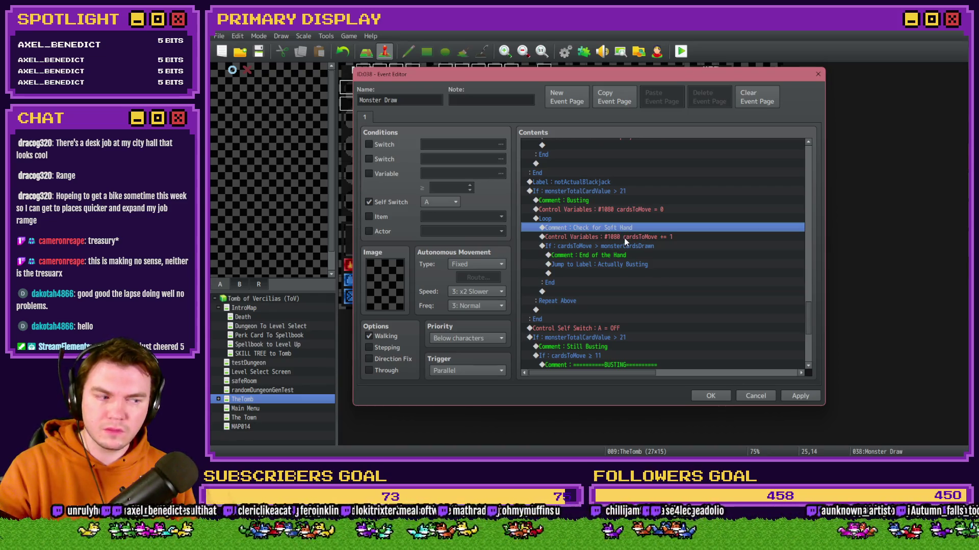
click(624, 238)
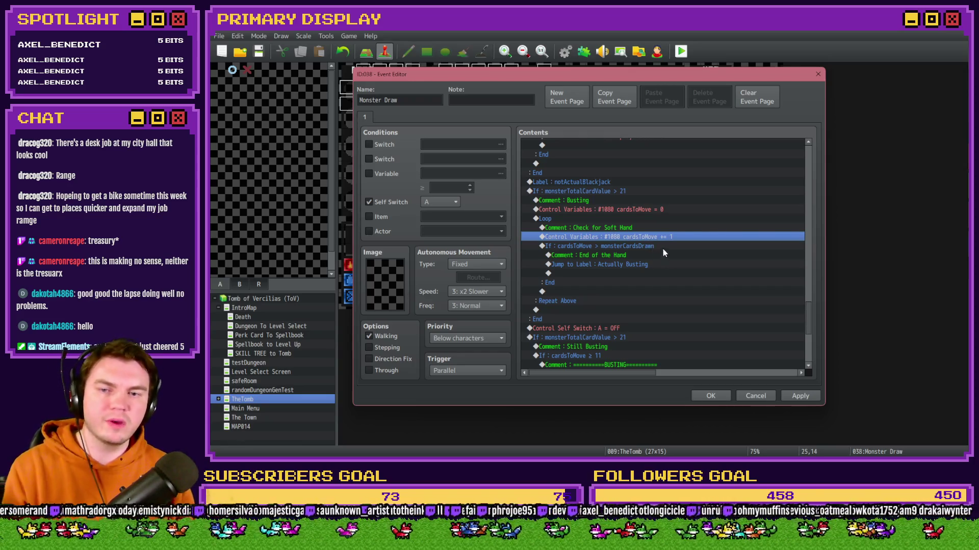
Add an Else branch to the cardsToMove > monsterCardsDrawn condition
click(663, 249)
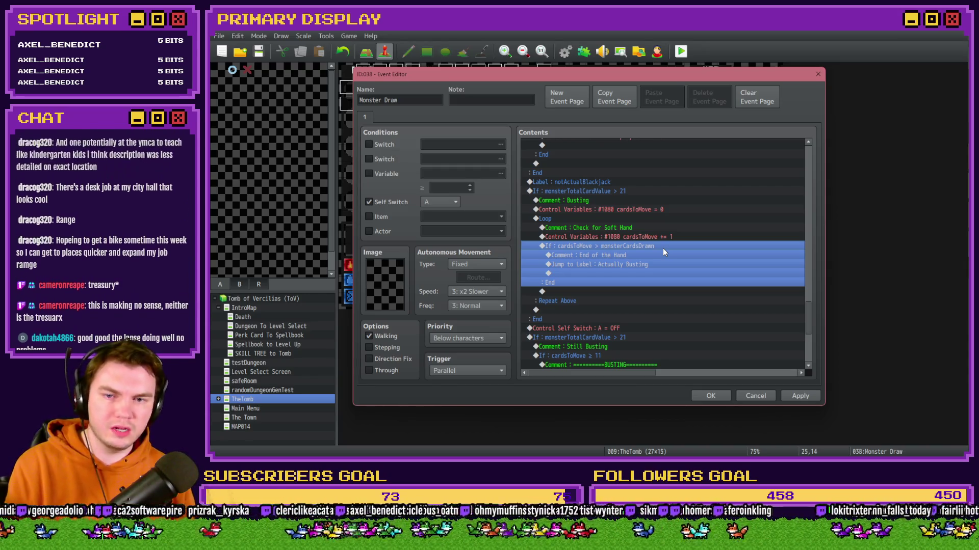
click(629, 254)
click(630, 263)
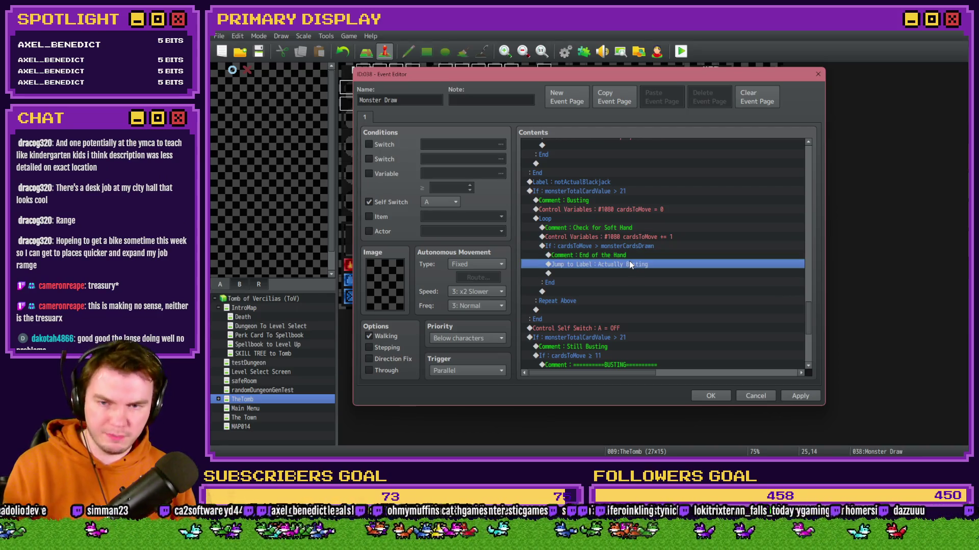
click(629, 261)
click(632, 264)
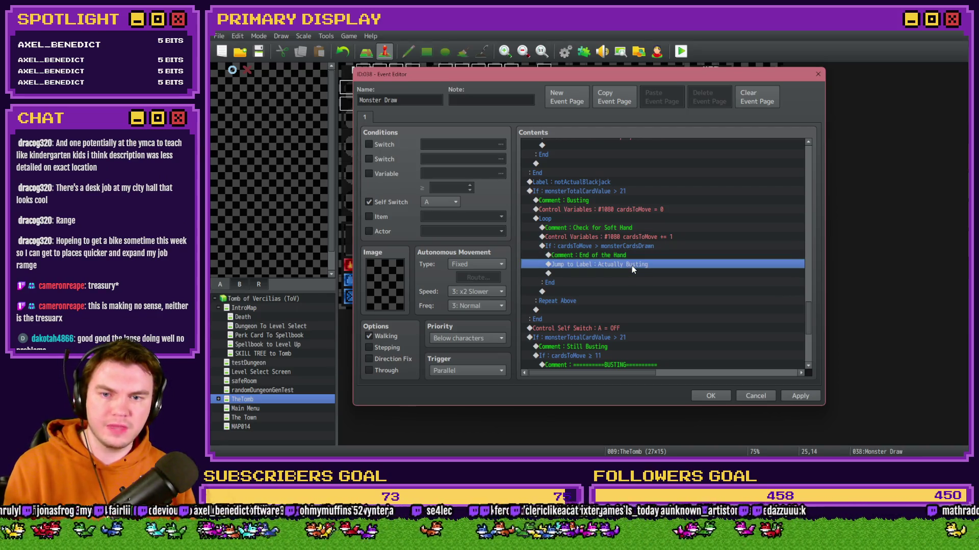
click(634, 255)
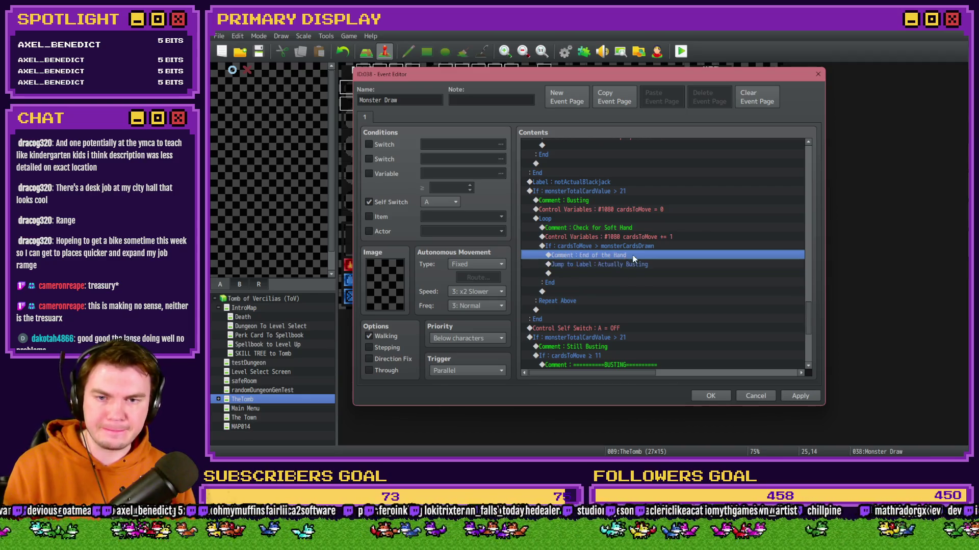
click(635, 247)
key(Return)
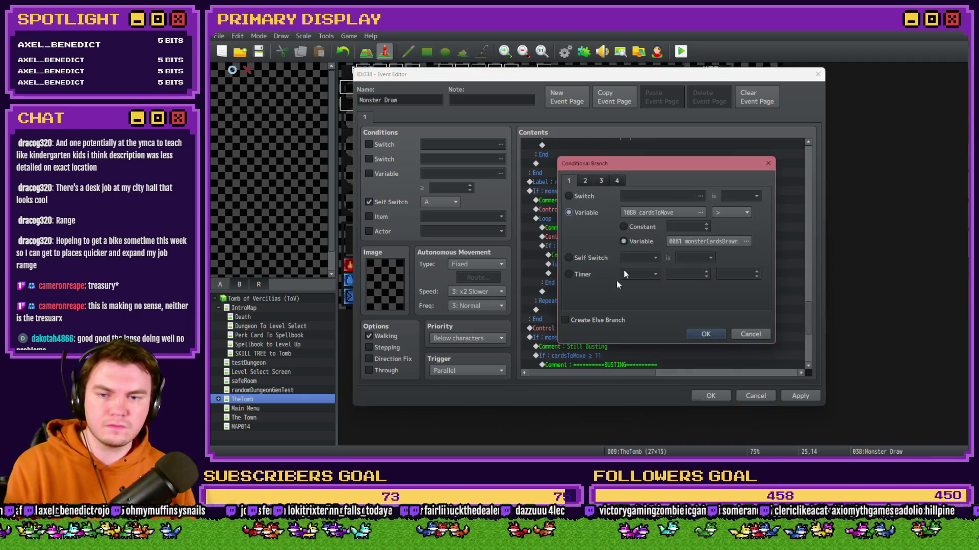
click(719, 334)
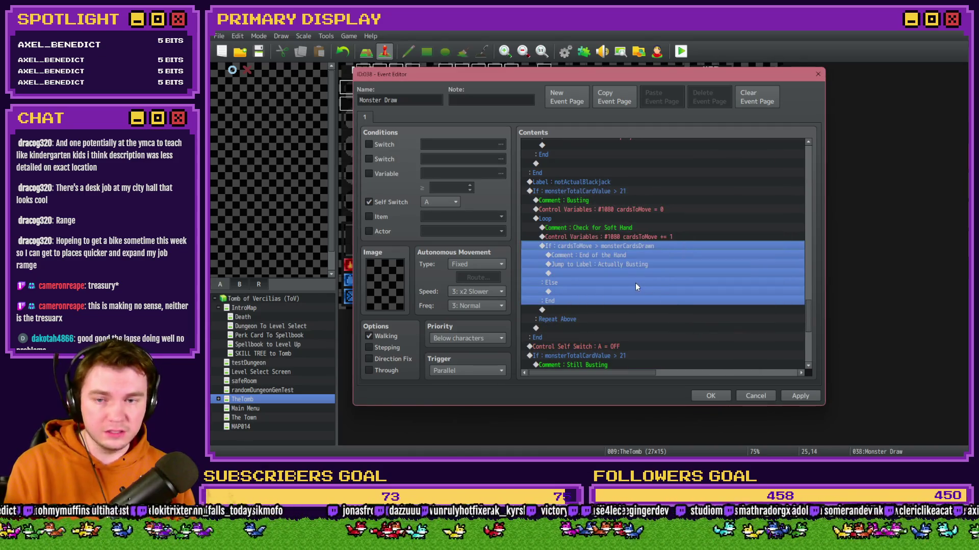
Cut the card-name script If block and paste it under that condition's Else
click(608, 292)
scroll(607, 289, down, 3)
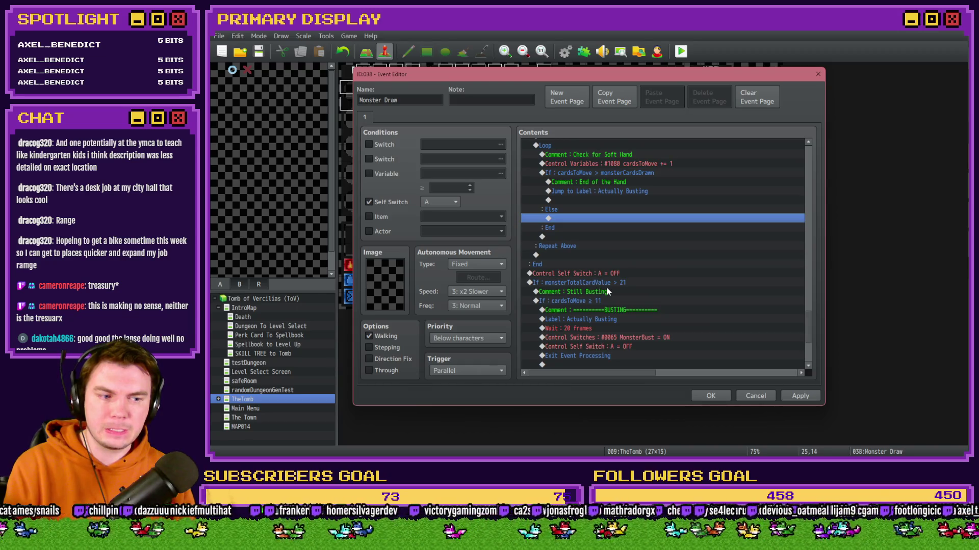
scroll(607, 292, up, 1)
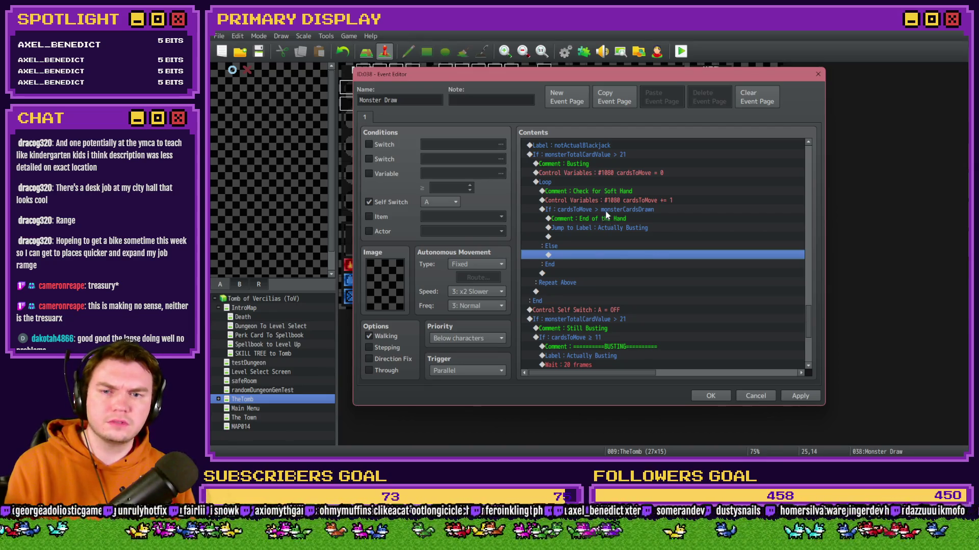
shift+click(607, 215)
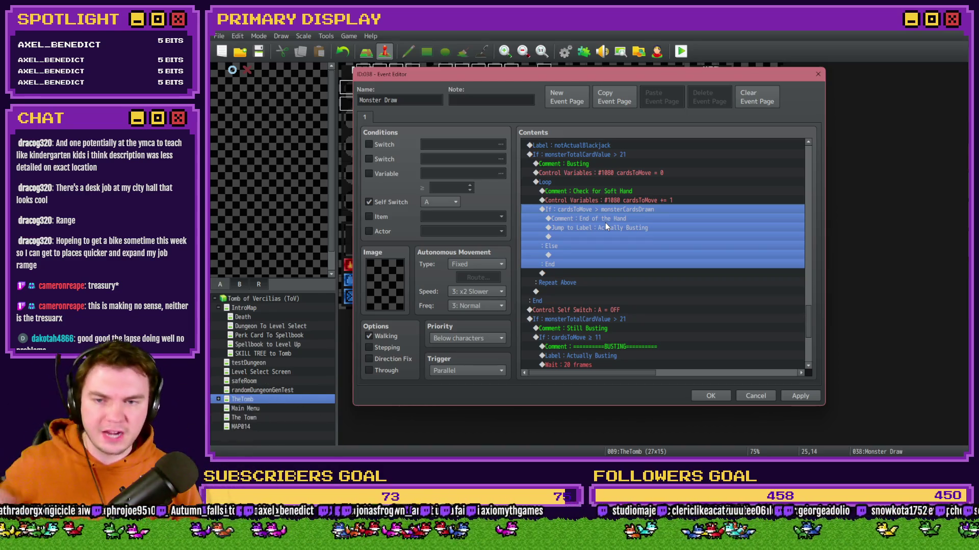
scroll(633, 267, down, 4)
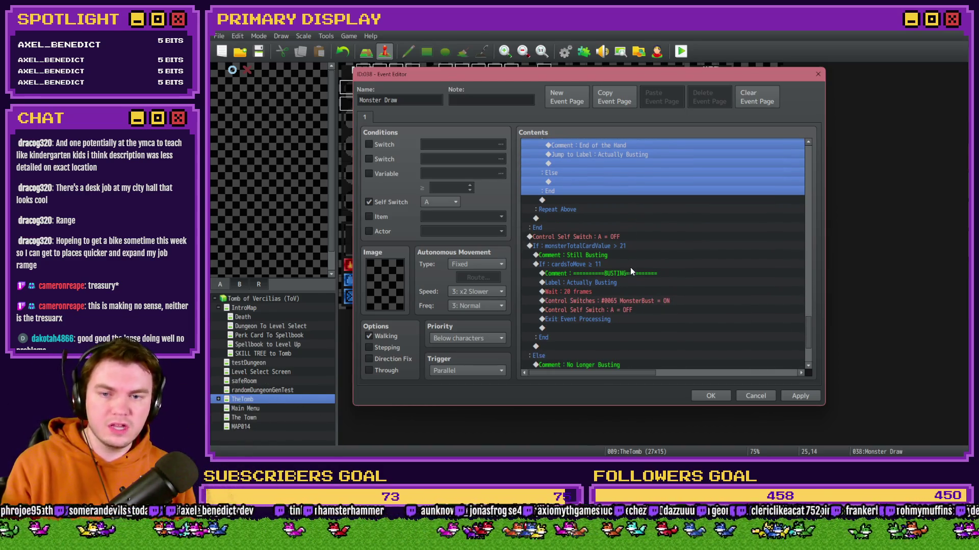
scroll(629, 267, down, 5)
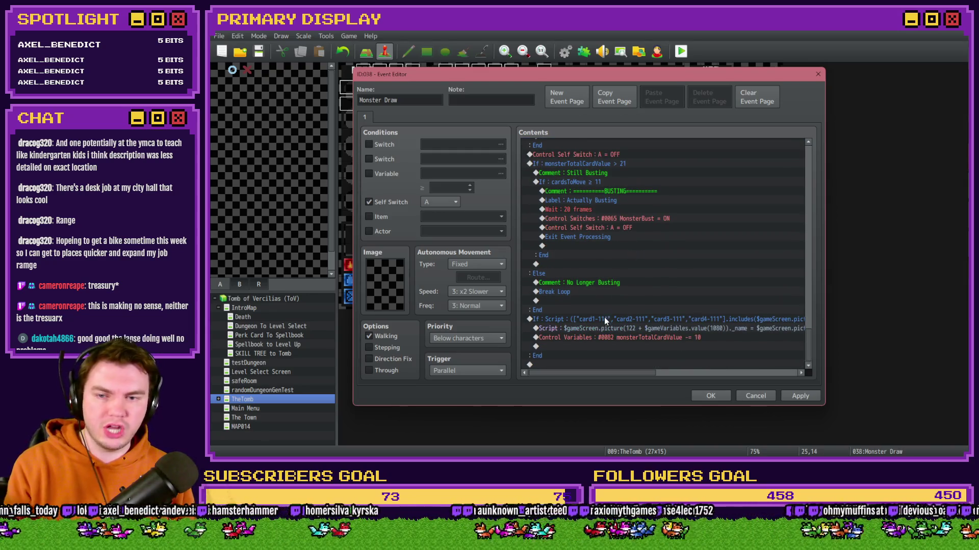
click(604, 317)
key(ctrl+x)
scroll(602, 318, up, 6)
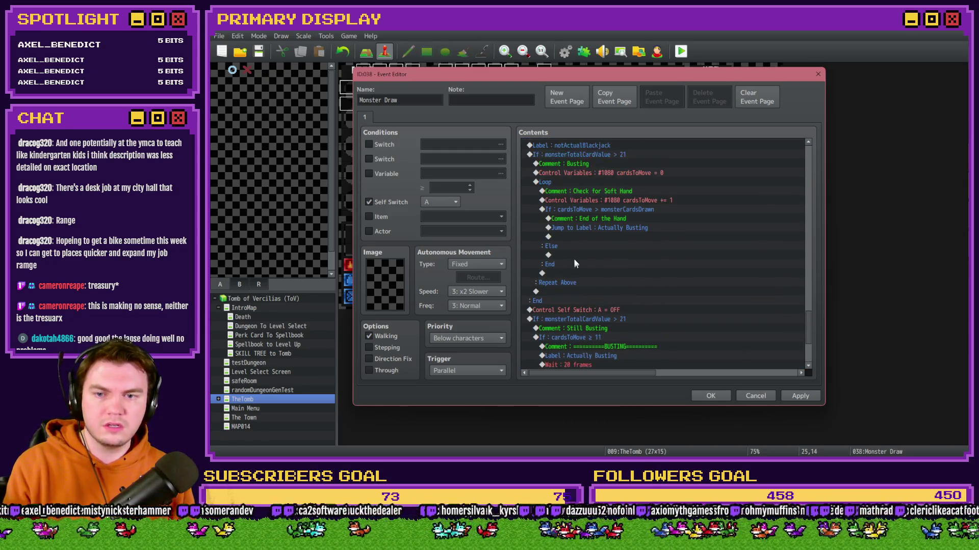
click(573, 255)
key(ctrl+v)
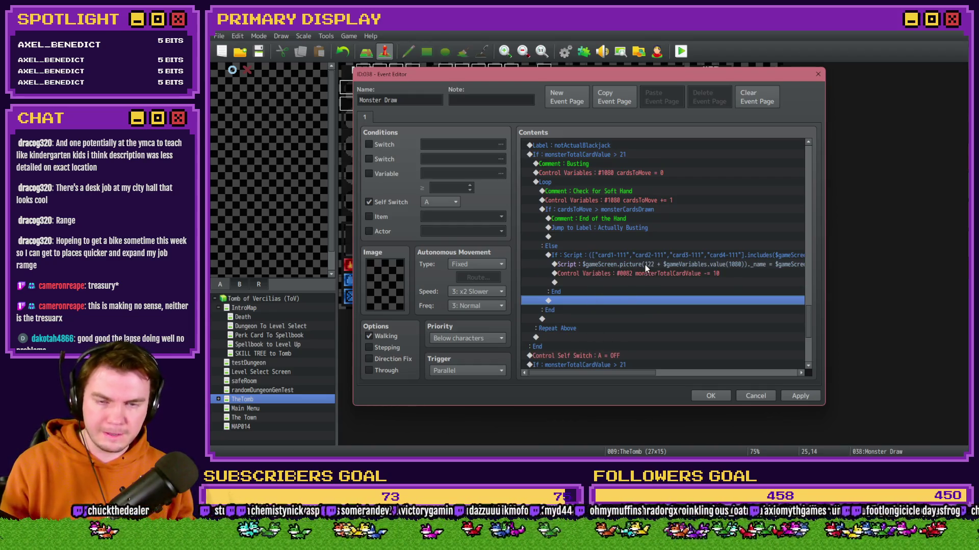
click(634, 259)
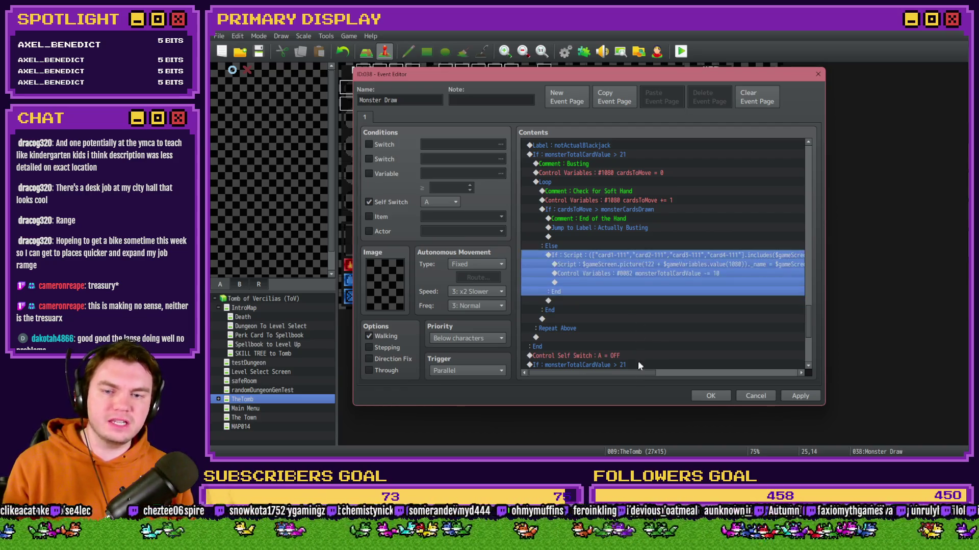
Add a Jump to Label notActualBlackjack right after subtracting 10 from monsterTotalCardValue
mouse_move(631, 377)
mouse_down()
mouse_move(714, 374)
mouse_move(629, 380)
mouse_up()
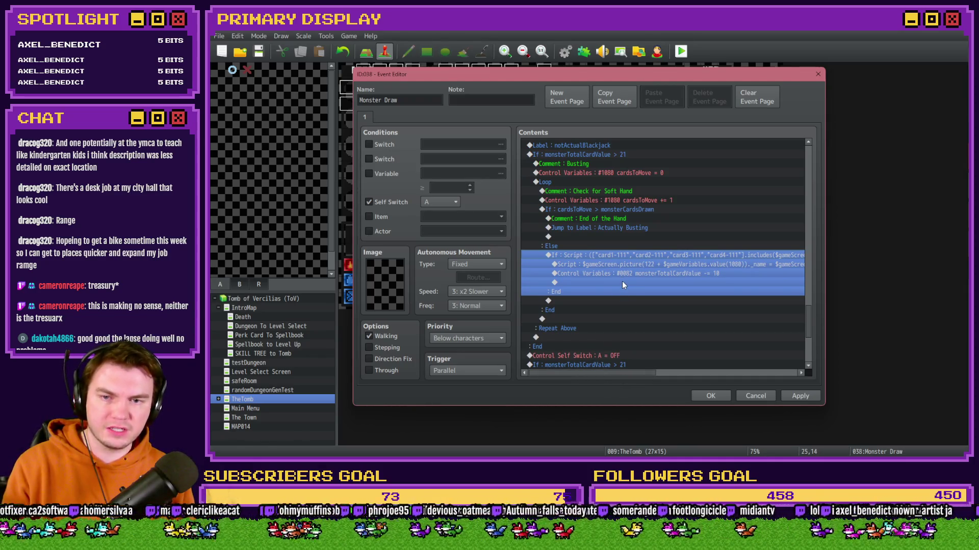
scroll(582, 334, up, 1)
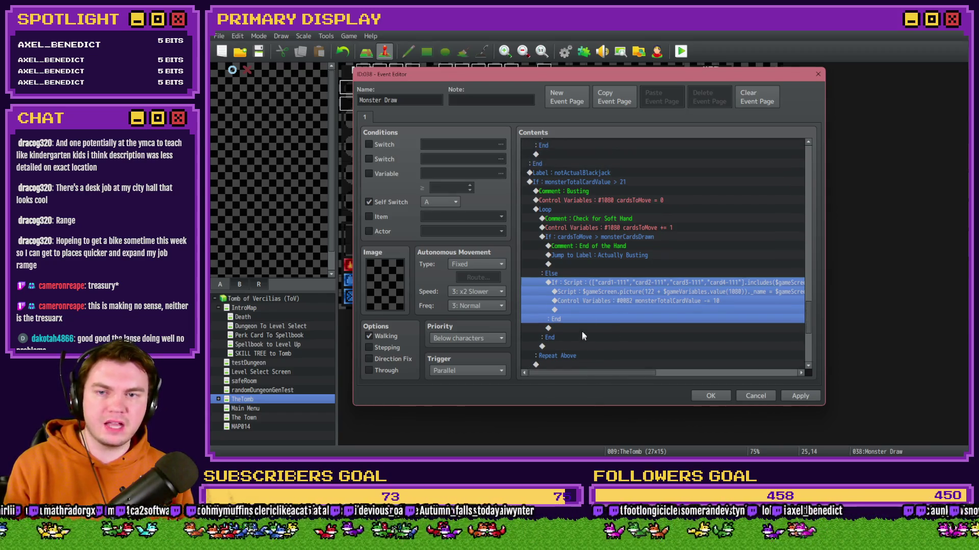
double_click(598, 178)
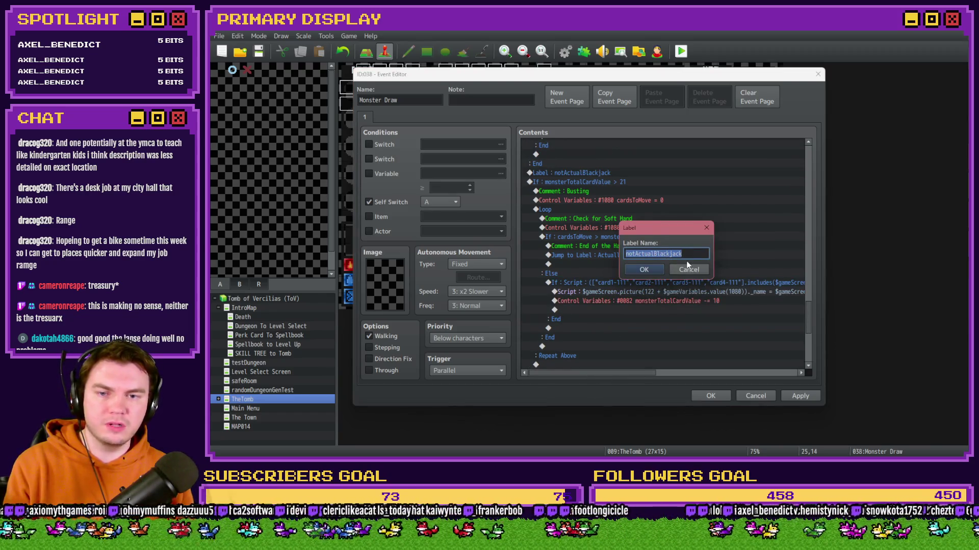
click(687, 270)
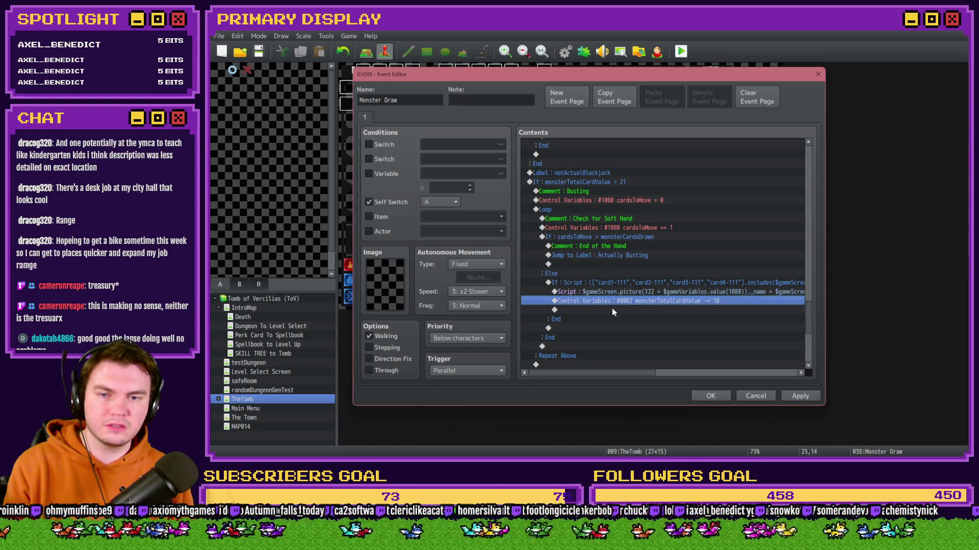
double_click(612, 308)
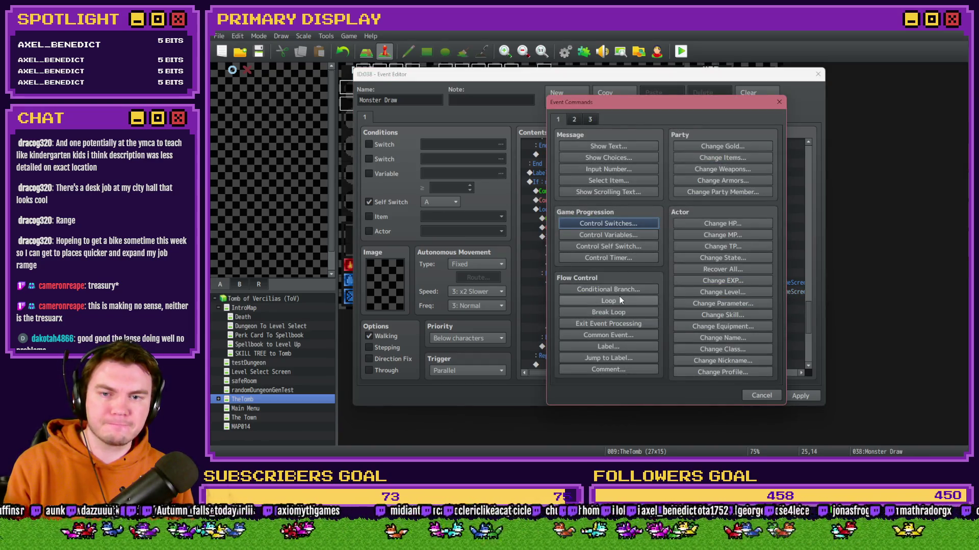
click(618, 358)
click(648, 270)
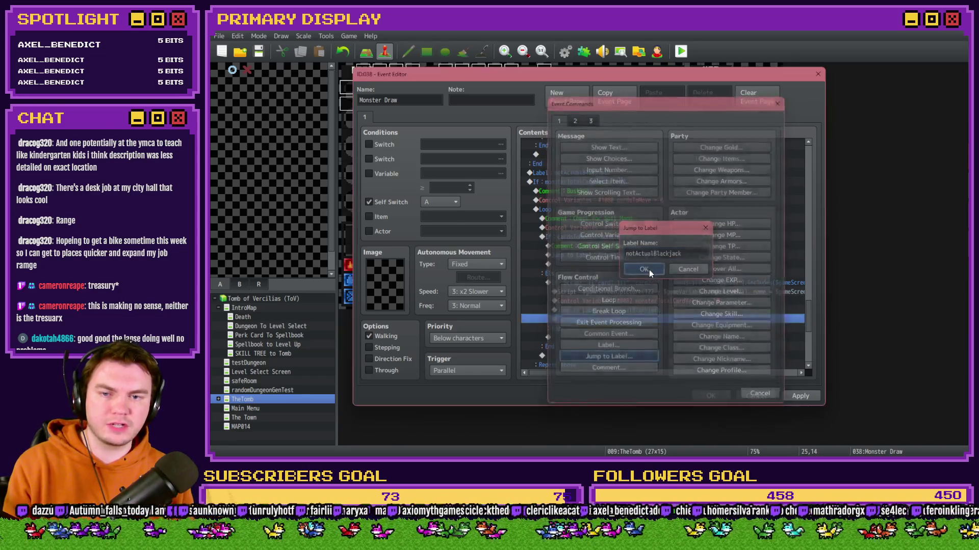
scroll(589, 161, up, 1)
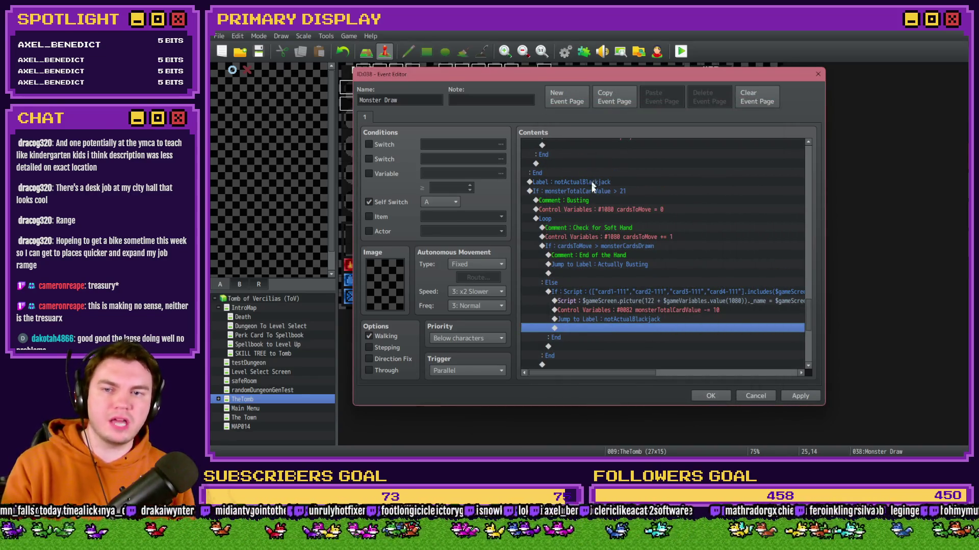
click(595, 192)
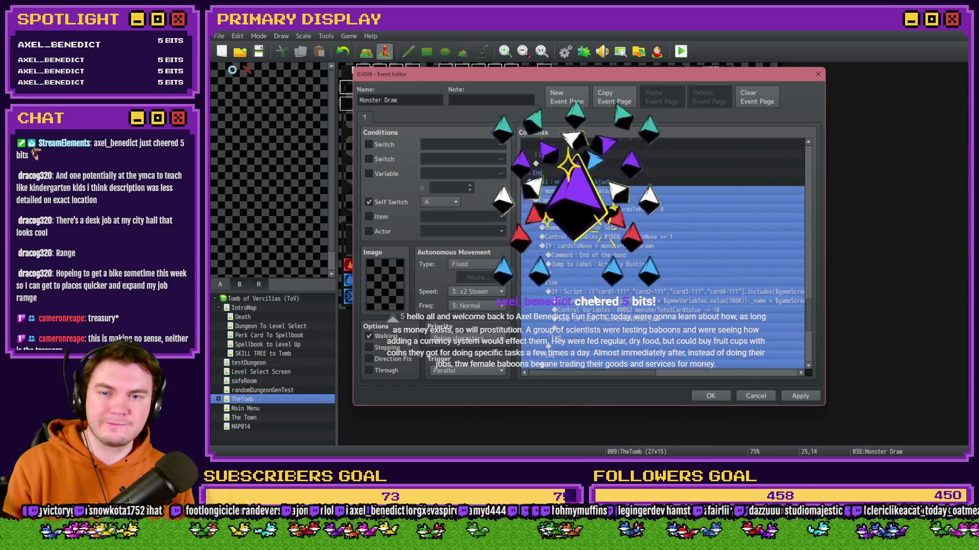
Scroll back up and open the first monsterTotalCardValue > 21 condition with Create Else Branch ticked
scroll(596, 300, down, 2)
scroll(595, 300, down, 2)
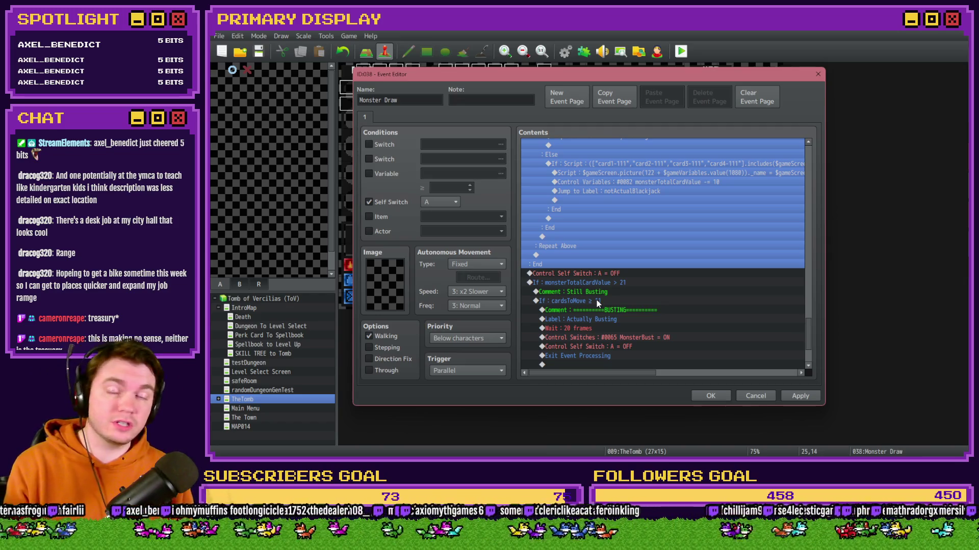
scroll(601, 306, up, 1)
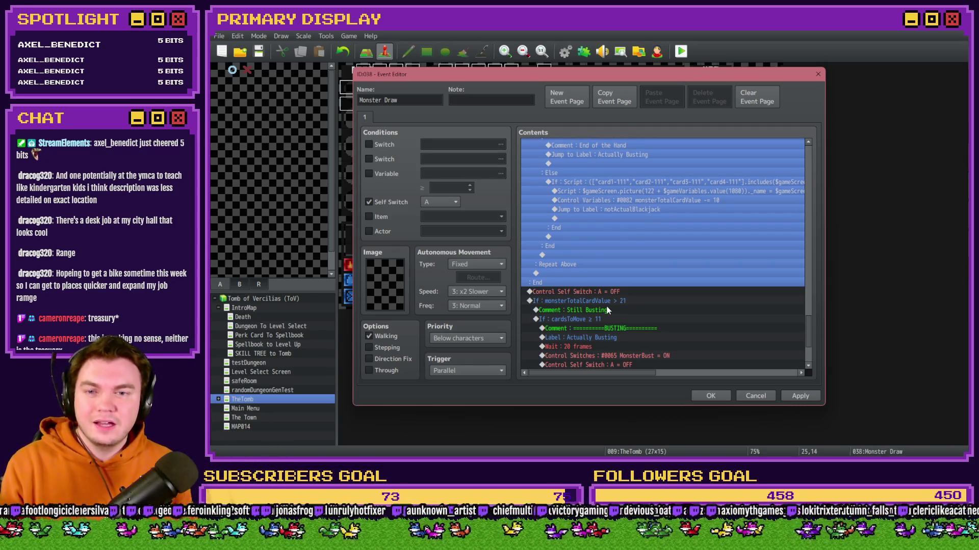
scroll(622, 309, up, 3)
scroll(622, 307, up, 1)
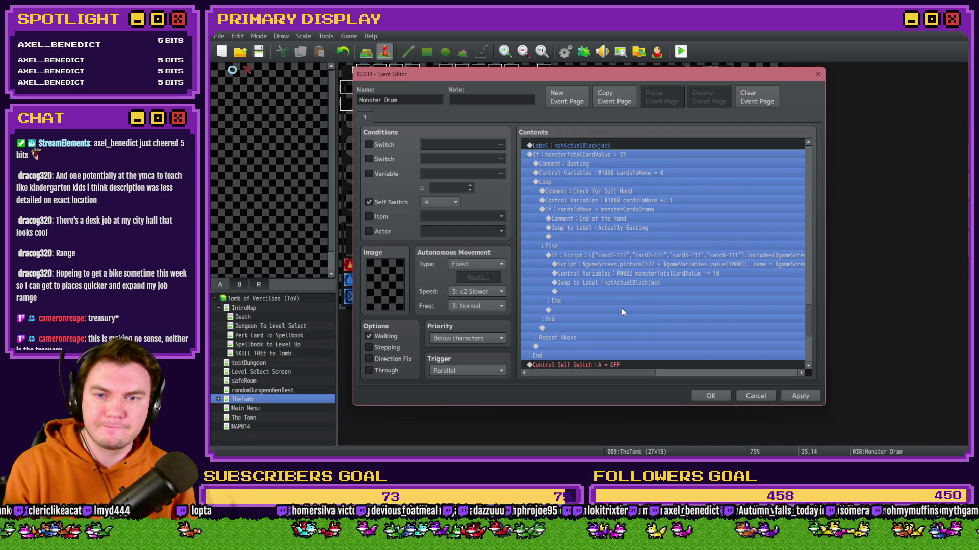
key(Return)
key(Escape)
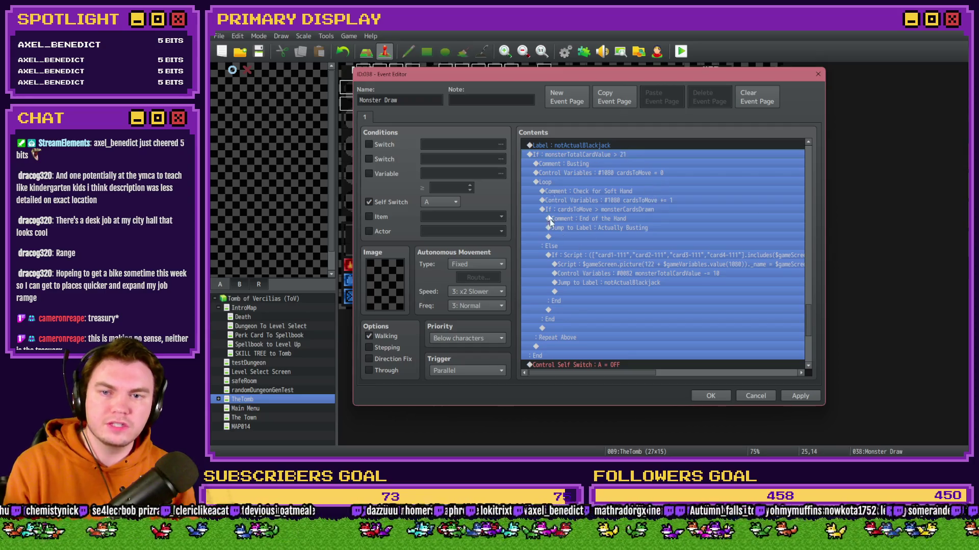
double_click(611, 153)
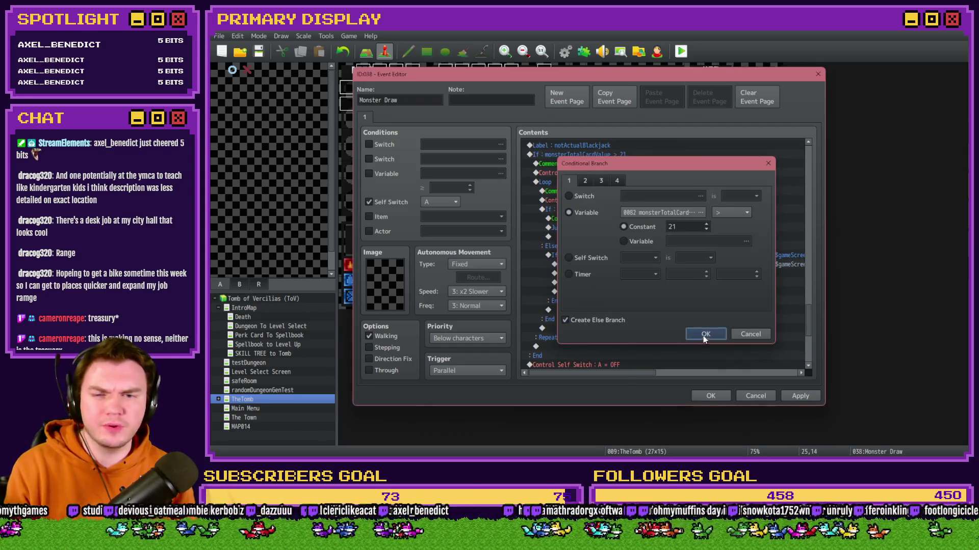
Confirm the new Else and move the No Longer Busting comment and Break Loop into it
key(Return)
scroll(601, 321, down, 4)
scroll(601, 320, down, 2)
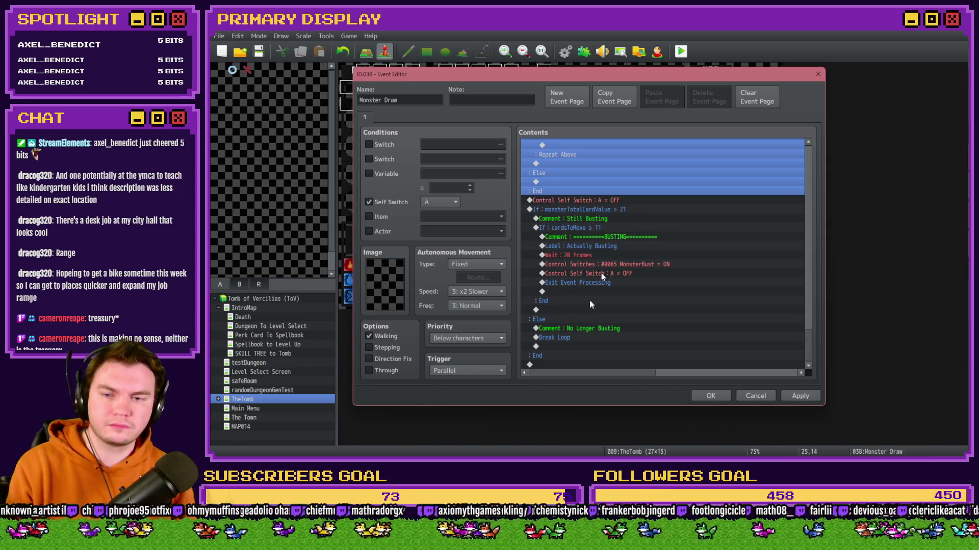
drag(568, 331, 569, 338)
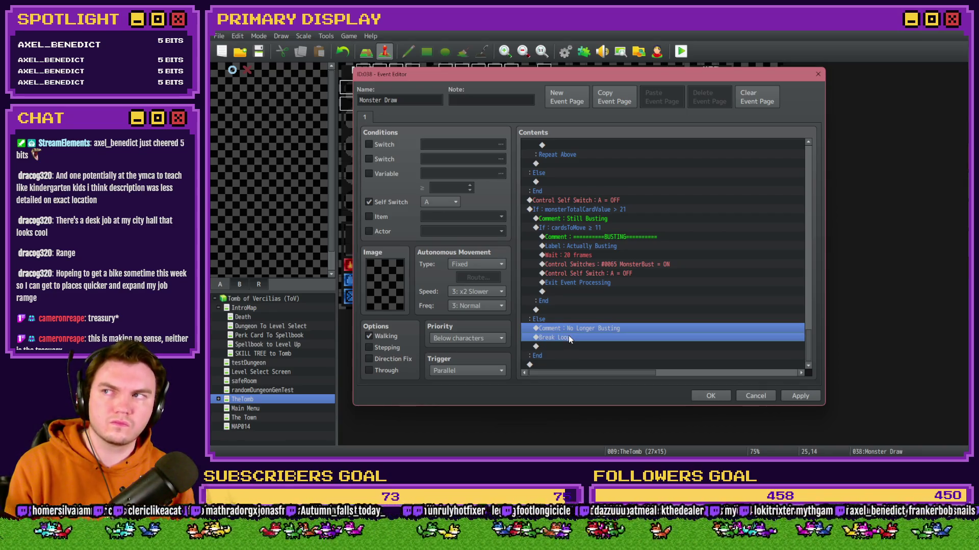
key(ctrl+x)
click(556, 199)
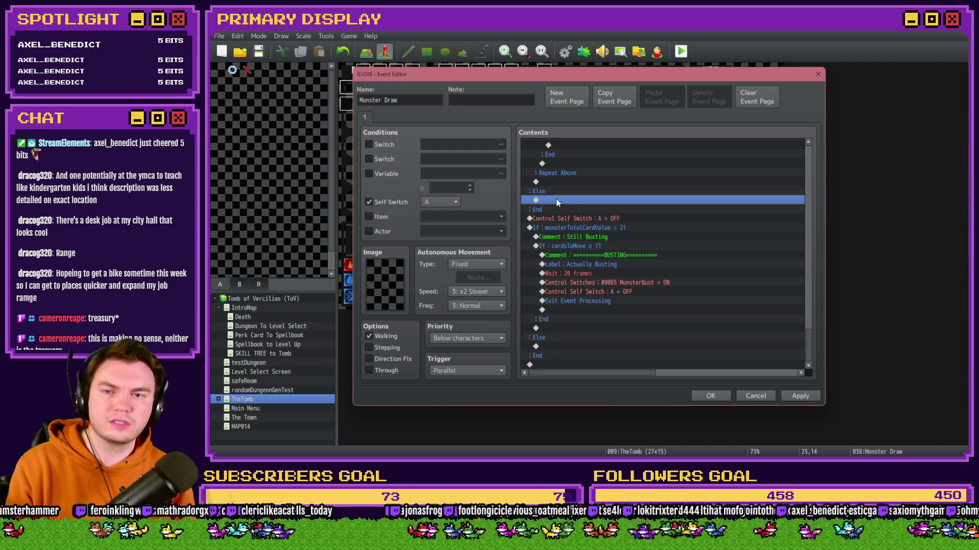
key(ctrl+v)
mouse_move(571, 204)
mouse_down()
mouse_move(577, 194)
mouse_move(577, 209)
mouse_up()
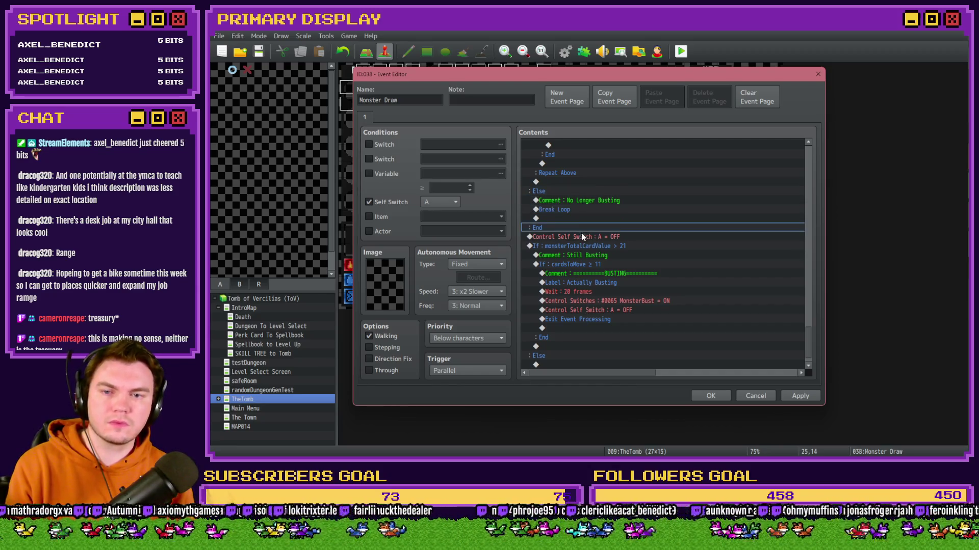
Inspect the second monsterTotalCardValue > 21 block's condition settings without changing them
click(580, 245)
scroll(574, 321, up, 2)
scroll(574, 321, up, 3)
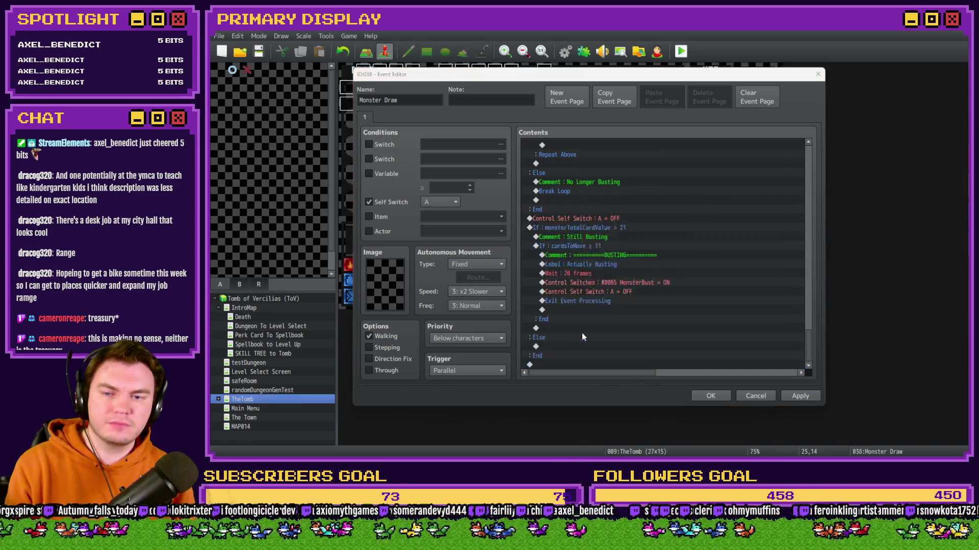
key(Return)
key(Escape)
scroll(567, 327, up, 3)
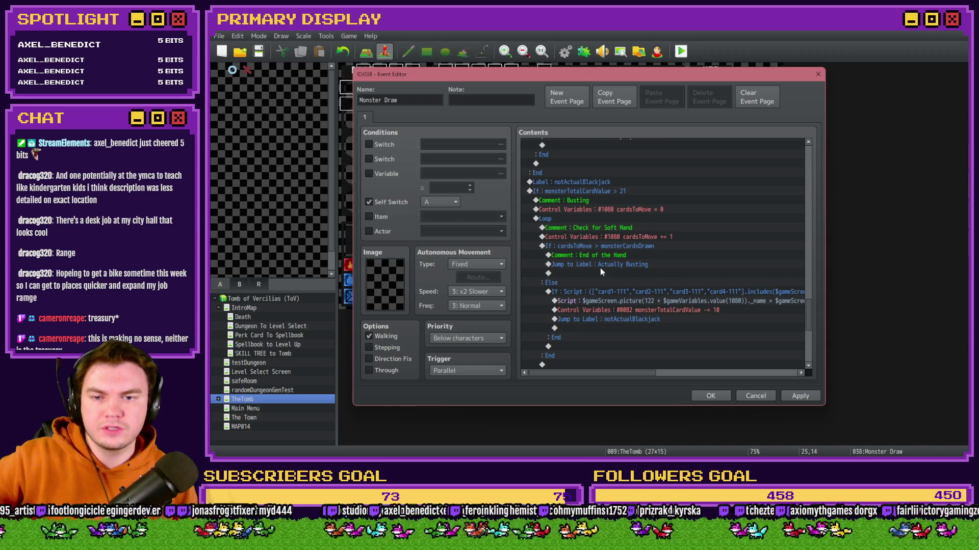
scroll(600, 270, down, 7)
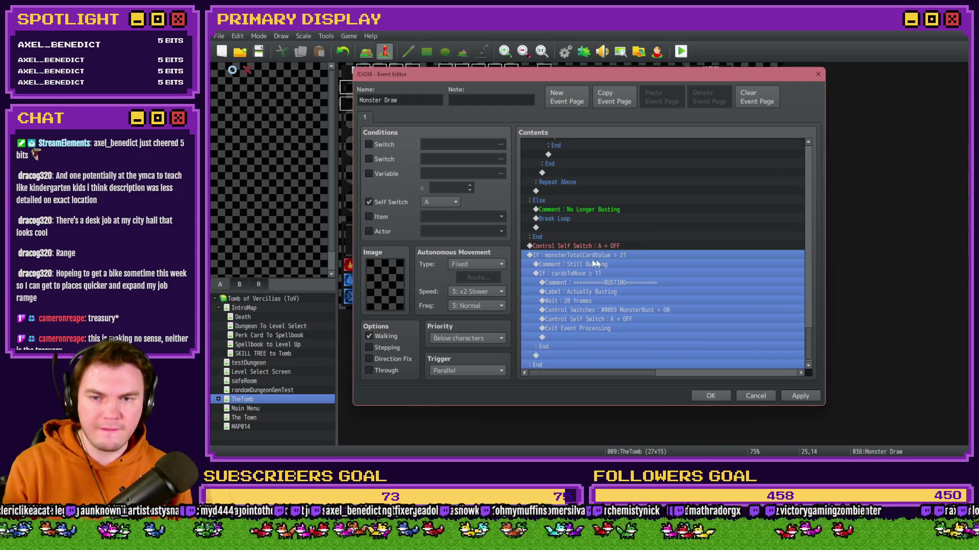
click(592, 291)
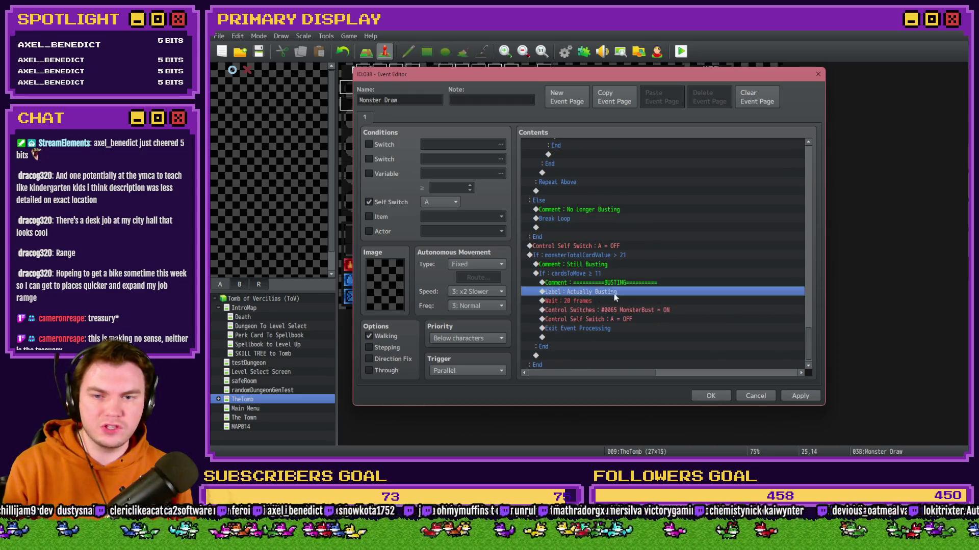
click(574, 235)
click(573, 246)
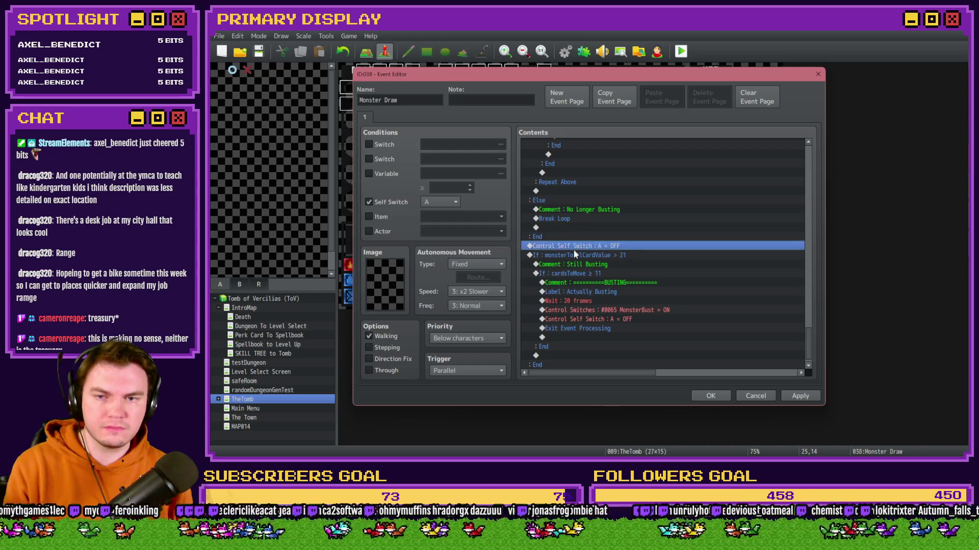
click(573, 255)
scroll(604, 301, up, 1)
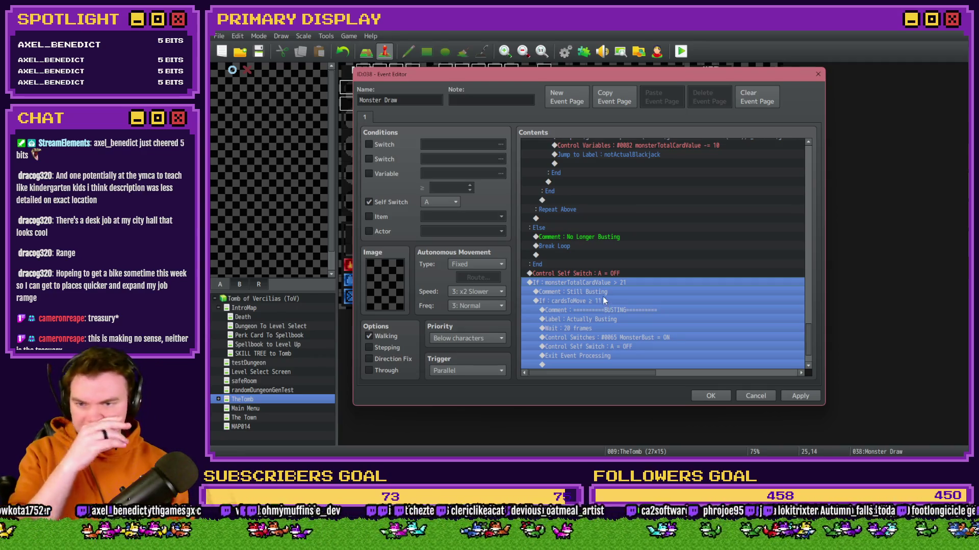
click(603, 300)
click(609, 291)
click(616, 300)
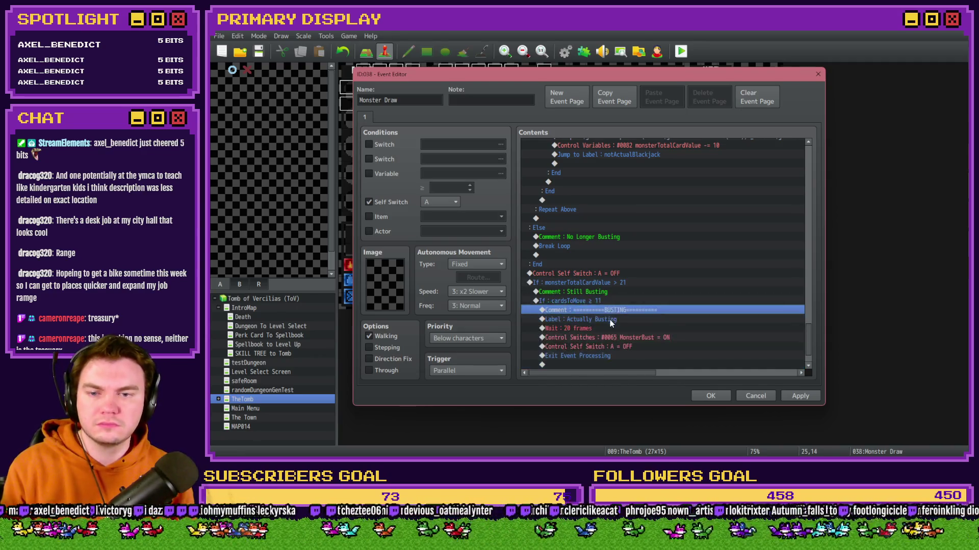
scroll(611, 316, up, 4)
scroll(621, 289, up, 2)
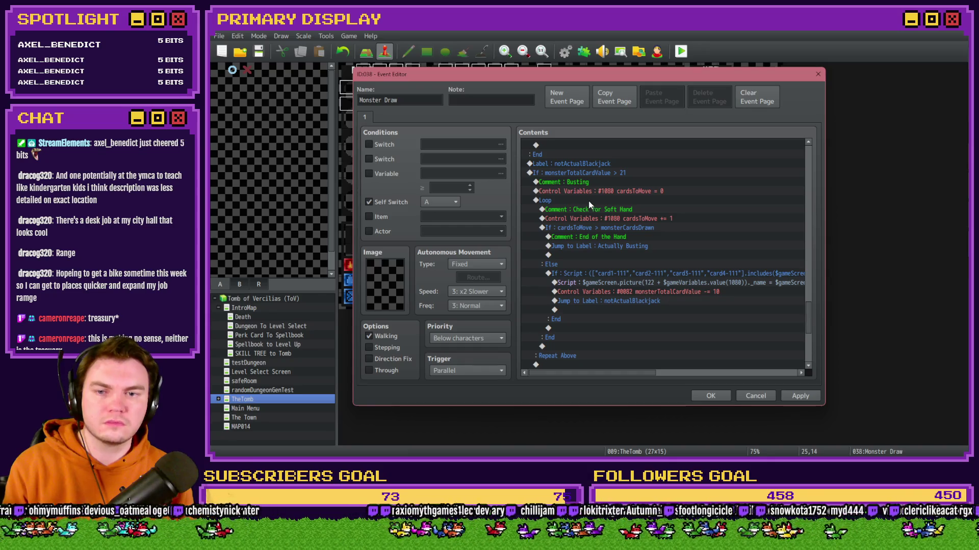
click(581, 229)
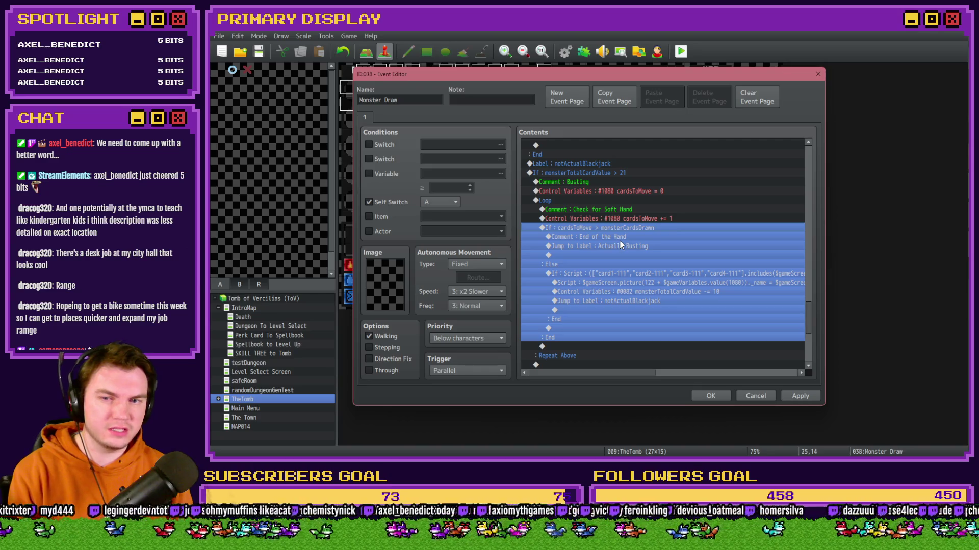
click(626, 236)
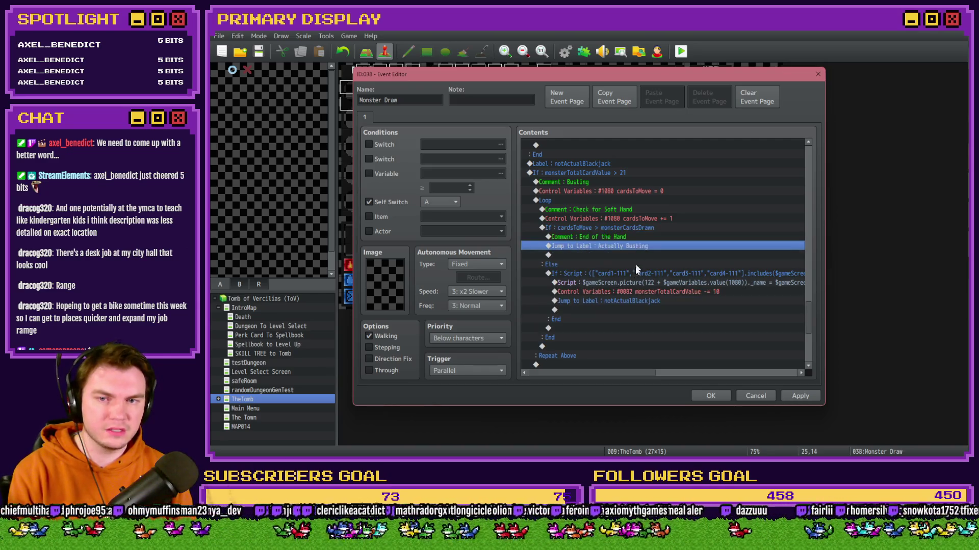
Replace the Jump to Label : Actually Busting row with the pasted BUSTING commands
scroll(635, 271, down, 4)
scroll(635, 271, down, 3)
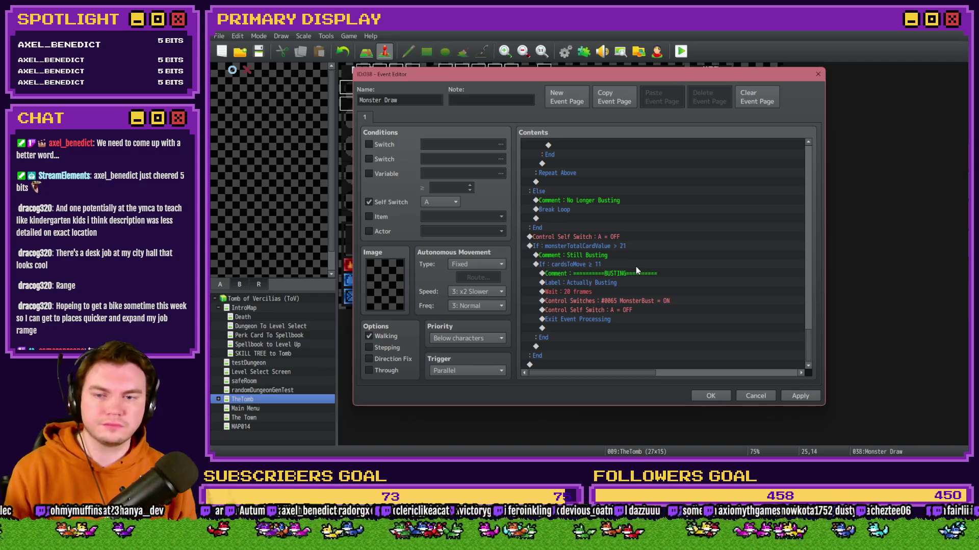
click(612, 255)
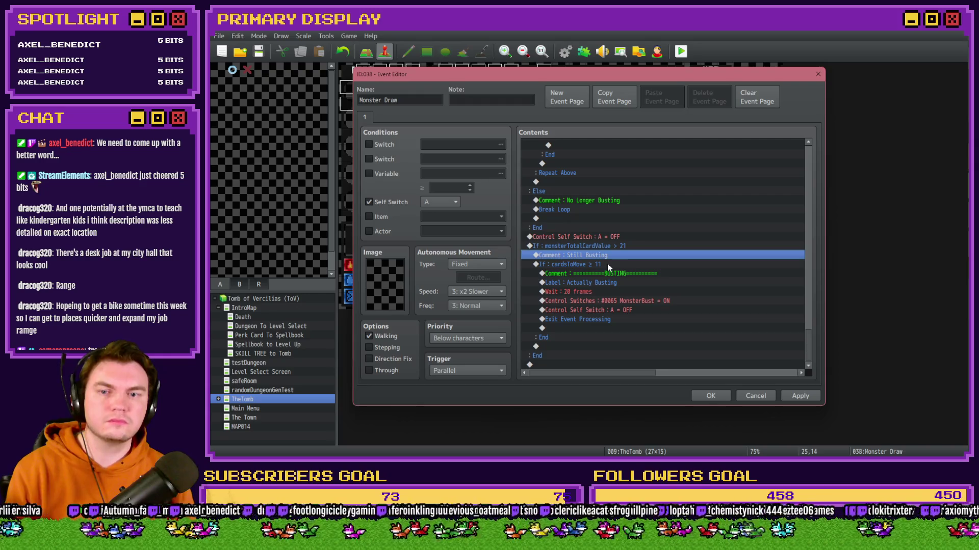
click(607, 263)
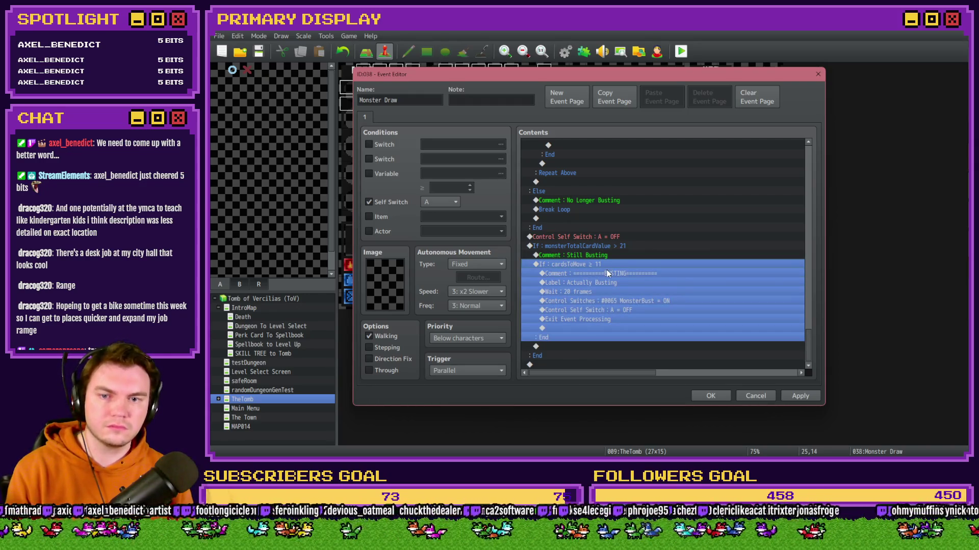
click(606, 271)
shift+click(597, 320)
scroll(598, 320, up, 6)
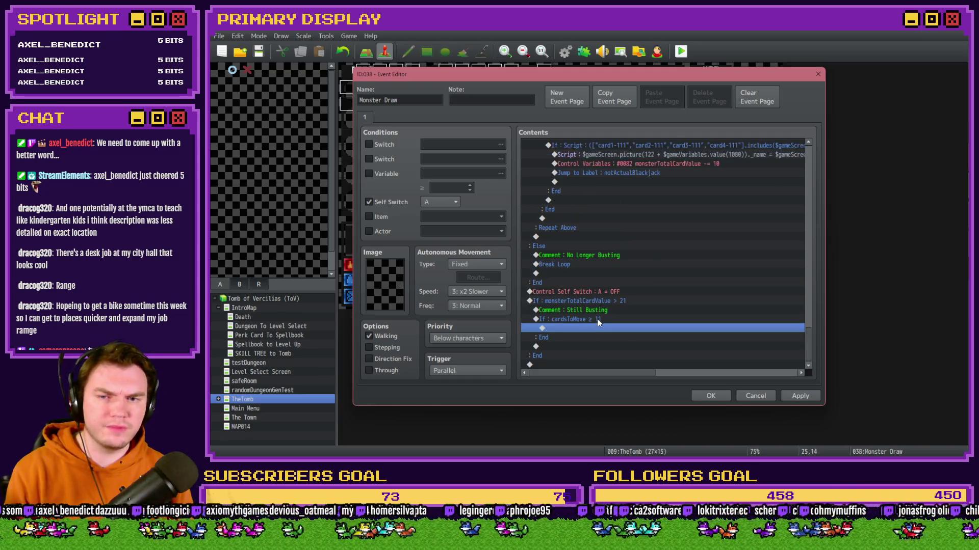
click(629, 220)
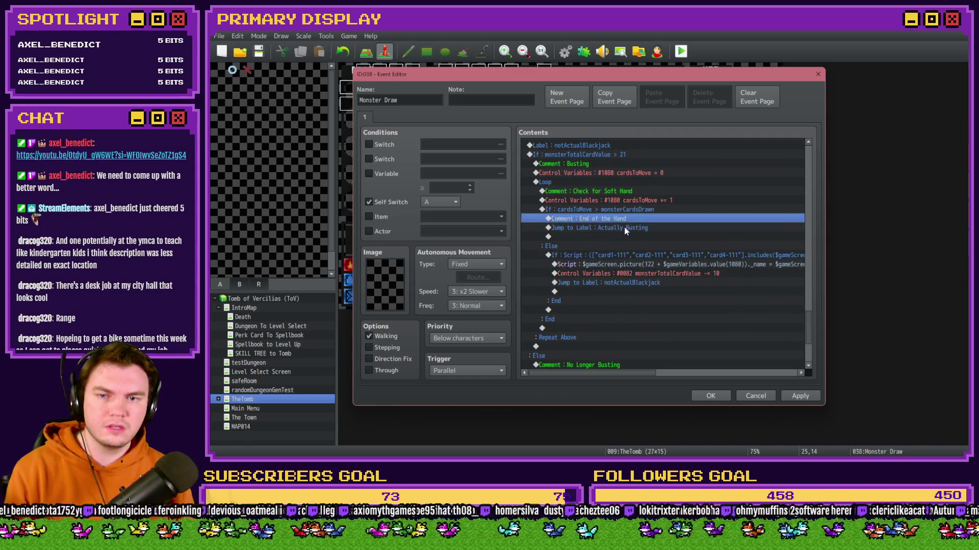
click(625, 228)
key(Delete)
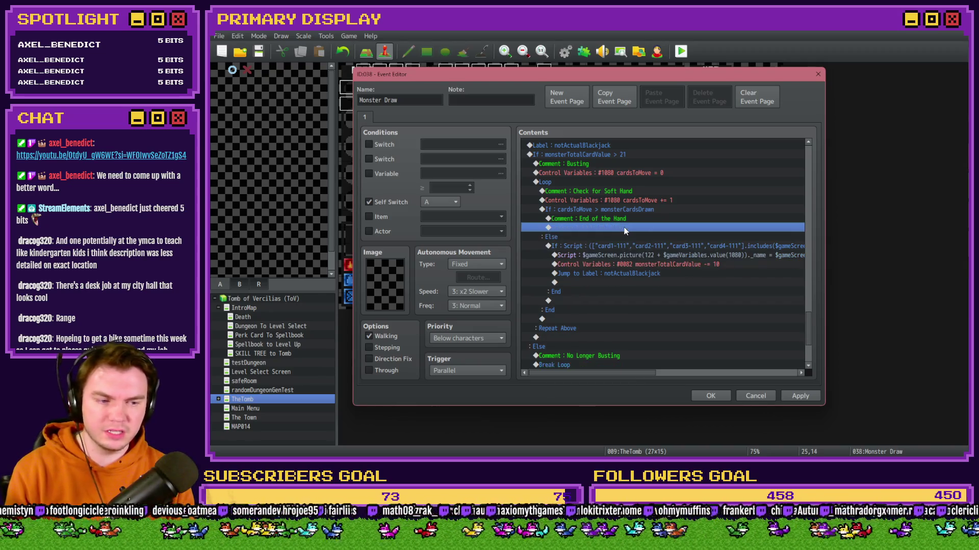
key(ctrl+v)
Delete the End of the Hand comment and check the busting commands down to Exit Event Processing
click(623, 221)
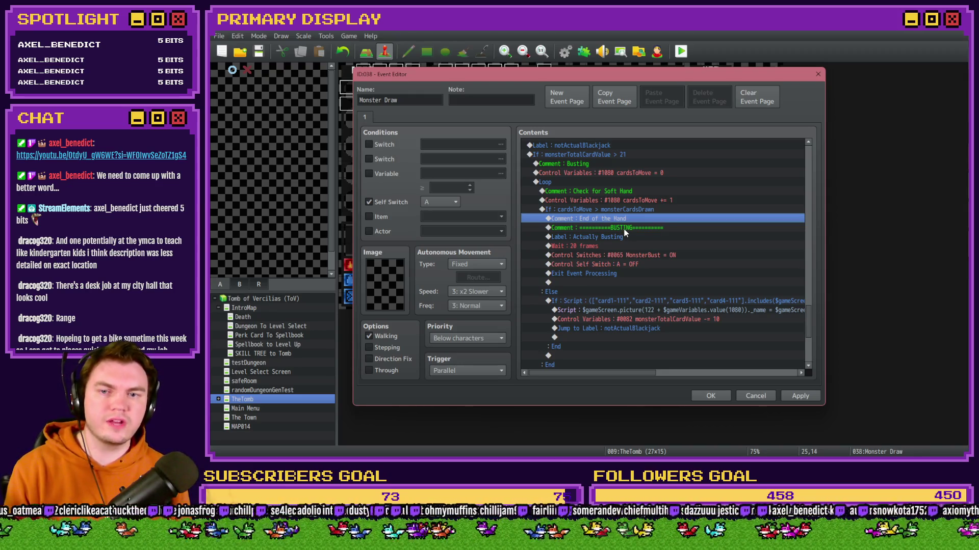
key(Delete)
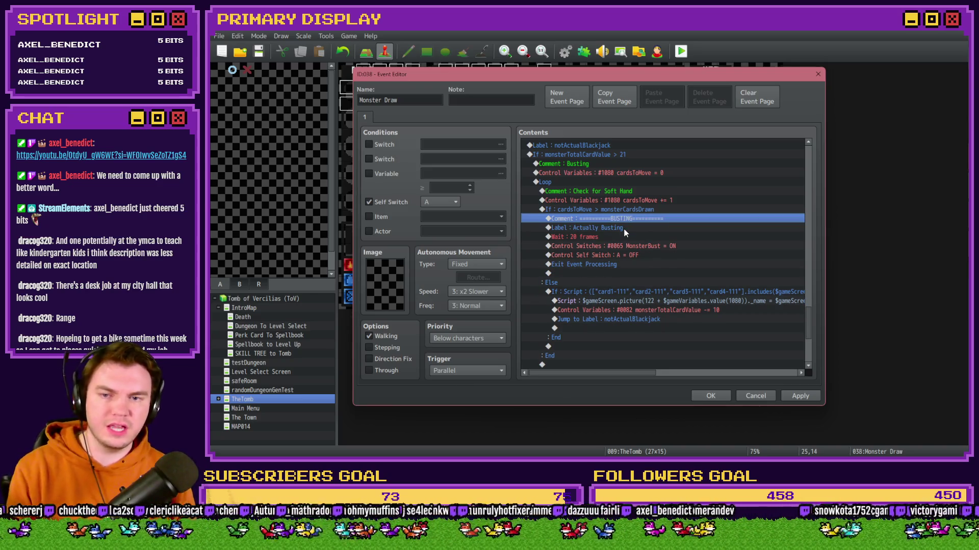
click(624, 228)
click(622, 237)
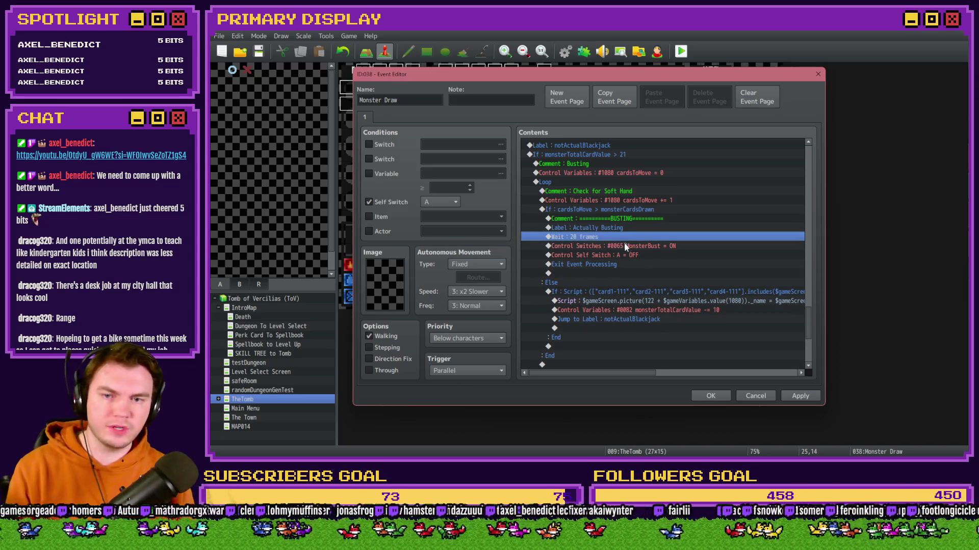
click(625, 246)
click(631, 256)
click(625, 262)
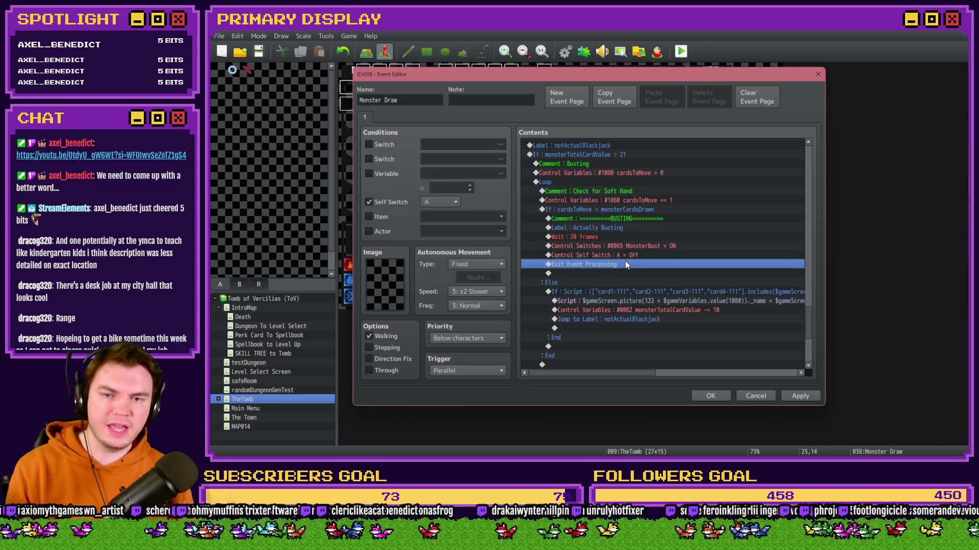
Delete the extra If : monsterTotalCardValue > 21 block, apply, close the event, and save the project
scroll(601, 296, down, 5)
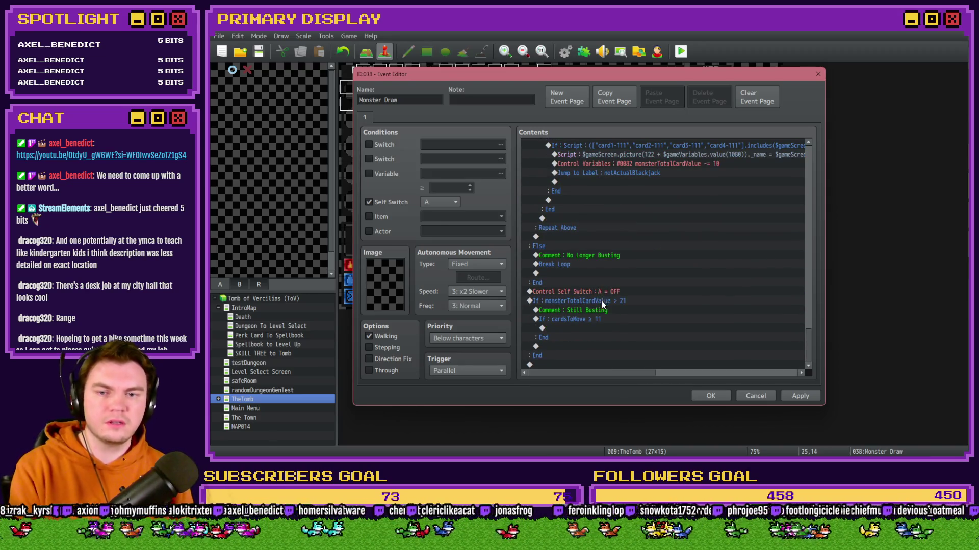
click(602, 300)
key(Delete)
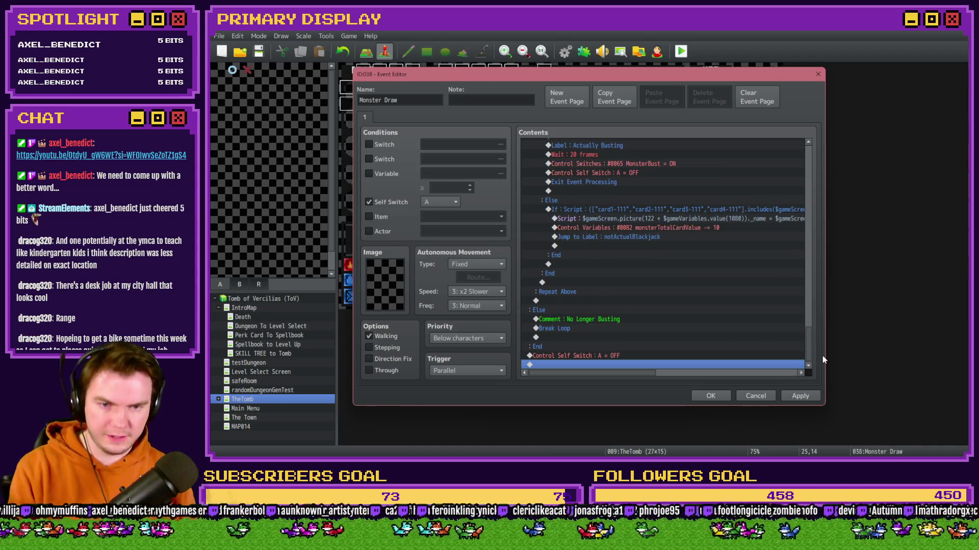
click(810, 400)
click(698, 400)
click(259, 51)
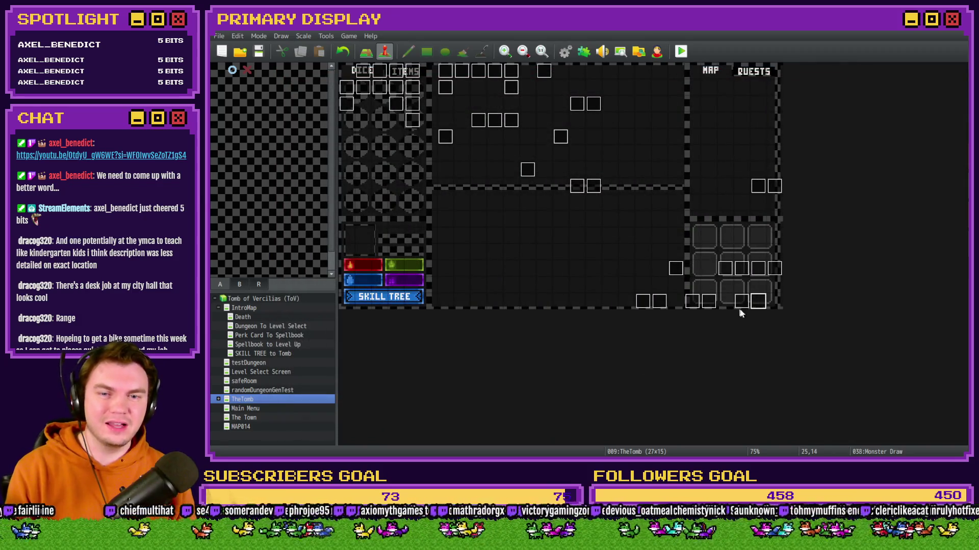
Reopen Monster Draw and review the random cardToDraw assignment and the first draw's condition
double_click(759, 301)
click(654, 209)
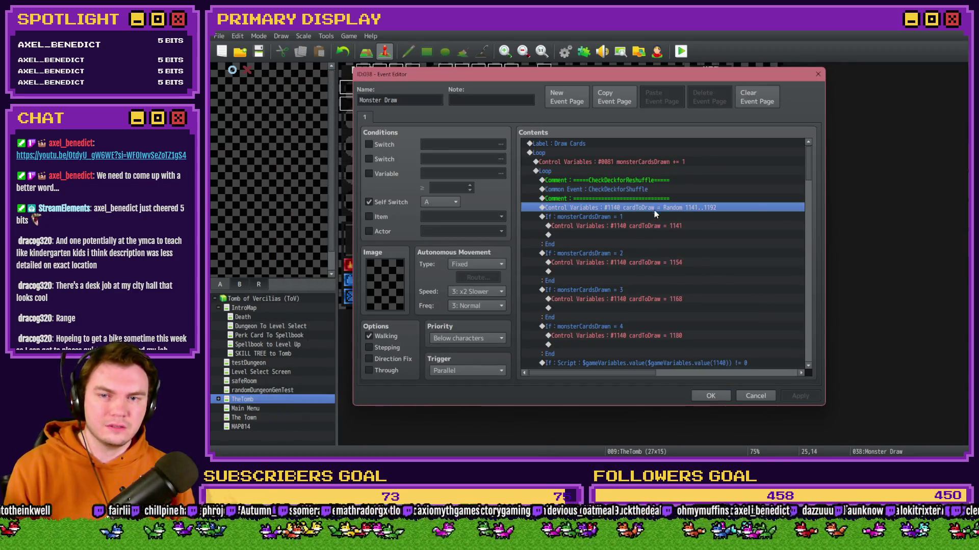
click(650, 217)
click(653, 209)
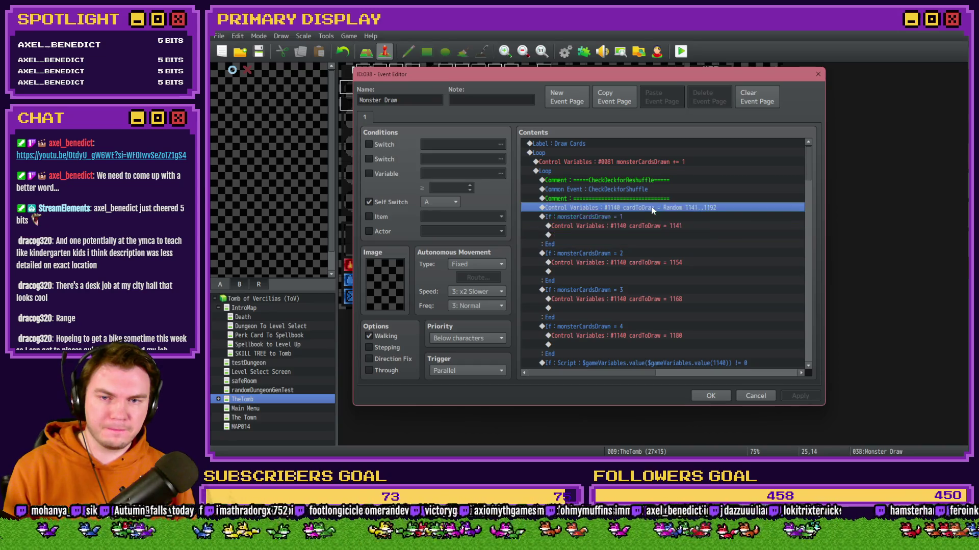
double_click(648, 217)
key(Escape)
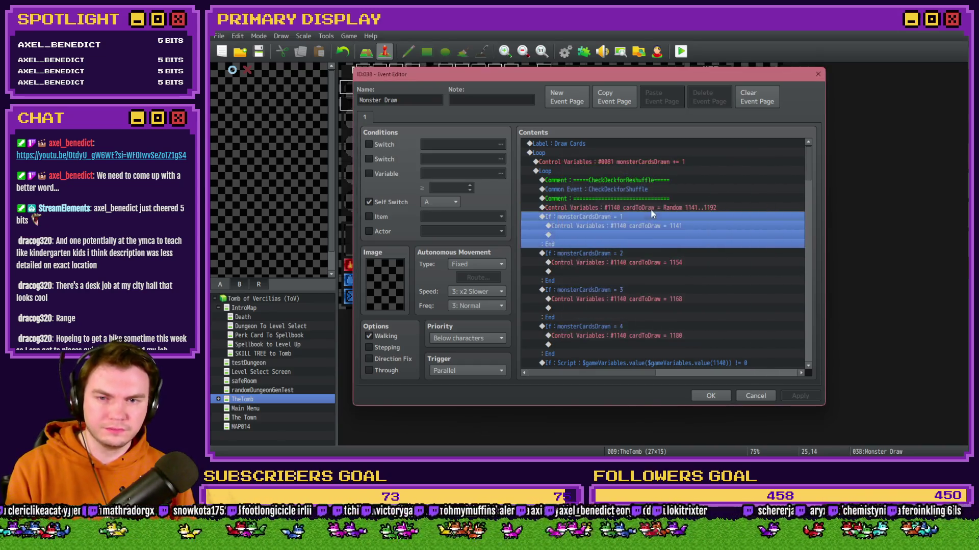
click(652, 206)
key(Return)
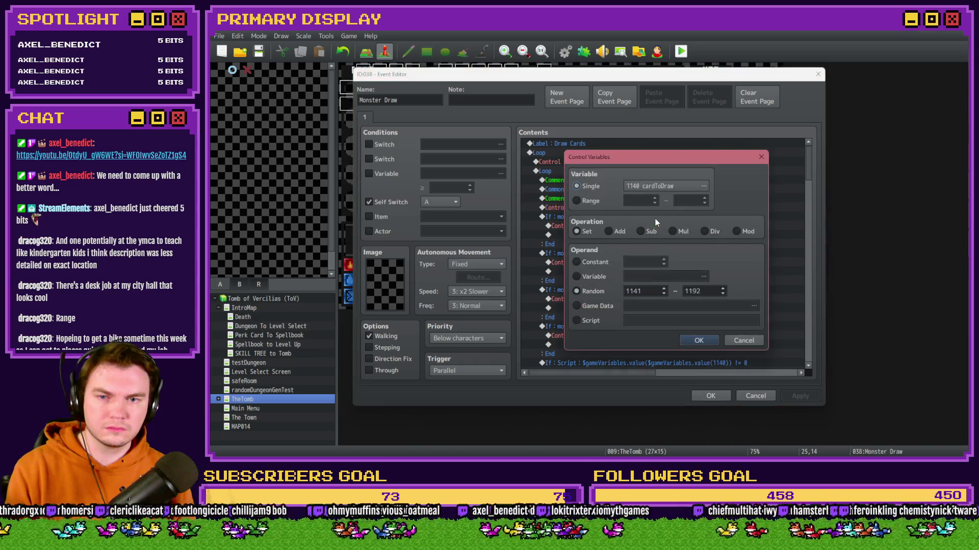
key(Escape)
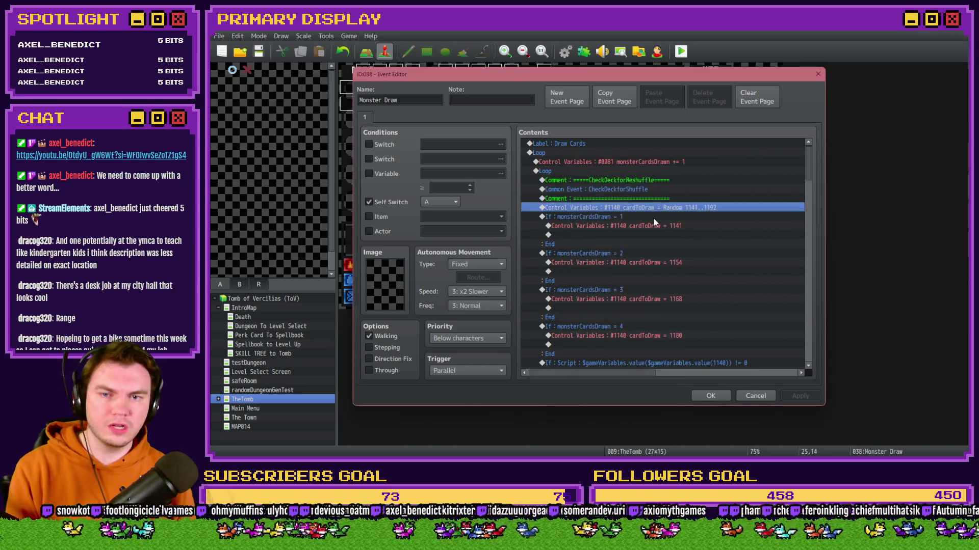
Check the monsterCardsDrawn = 1, 2 and 3 conditions, leaving them unchanged
double_click(652, 217)
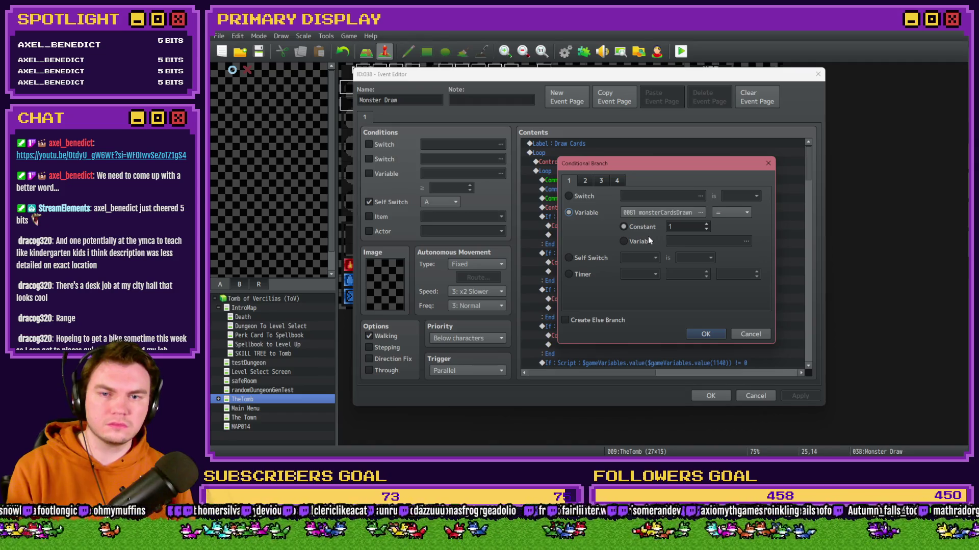
key(Escape)
double_click(632, 250)
text(2)
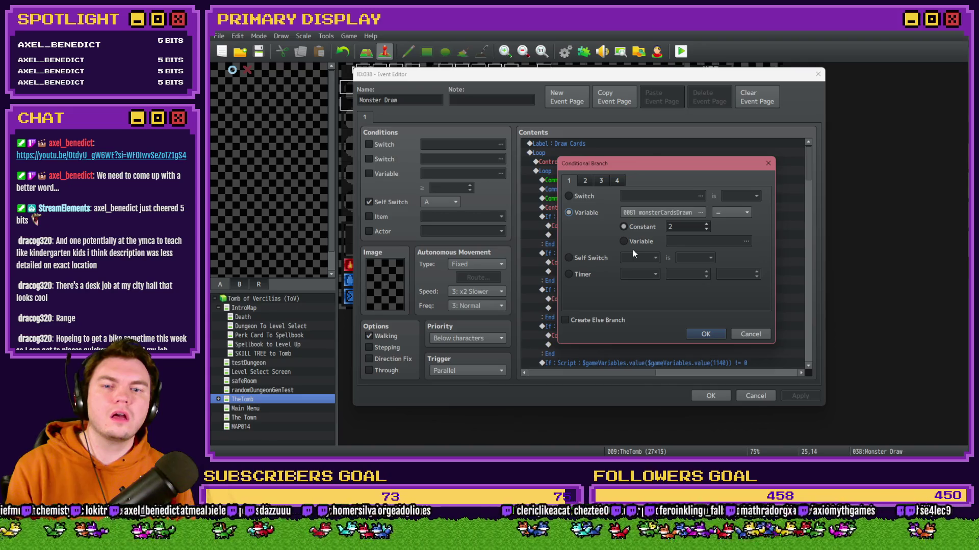
key(Escape)
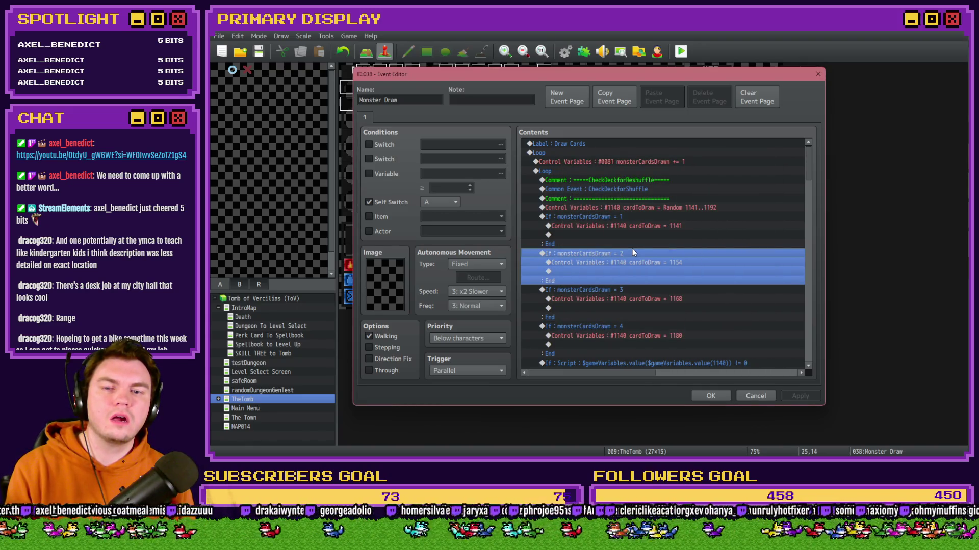
click(638, 208)
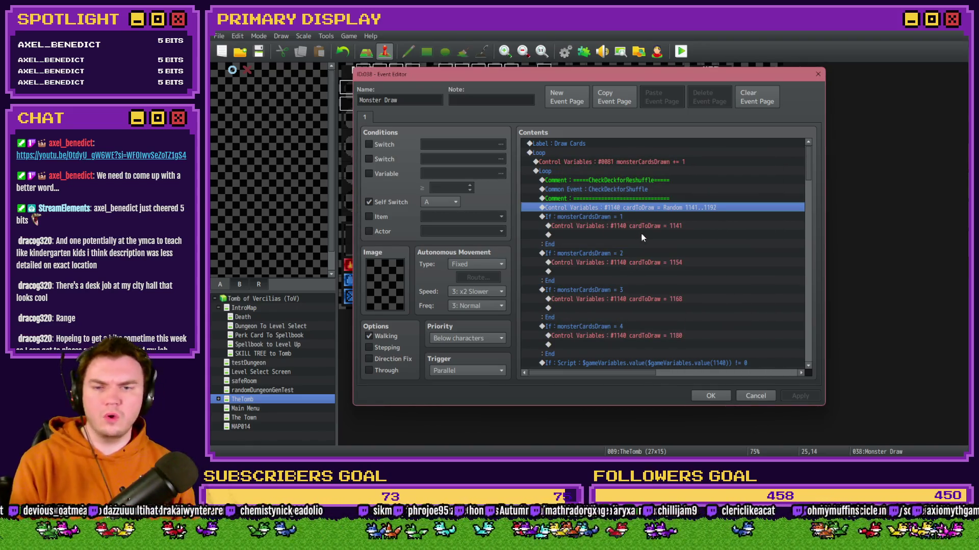
double_click(625, 289)
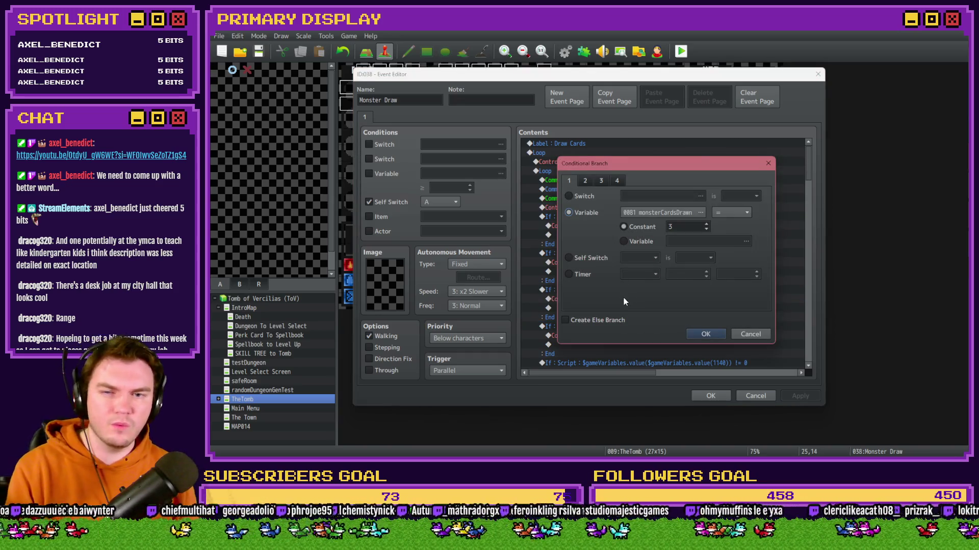
key(Escape)
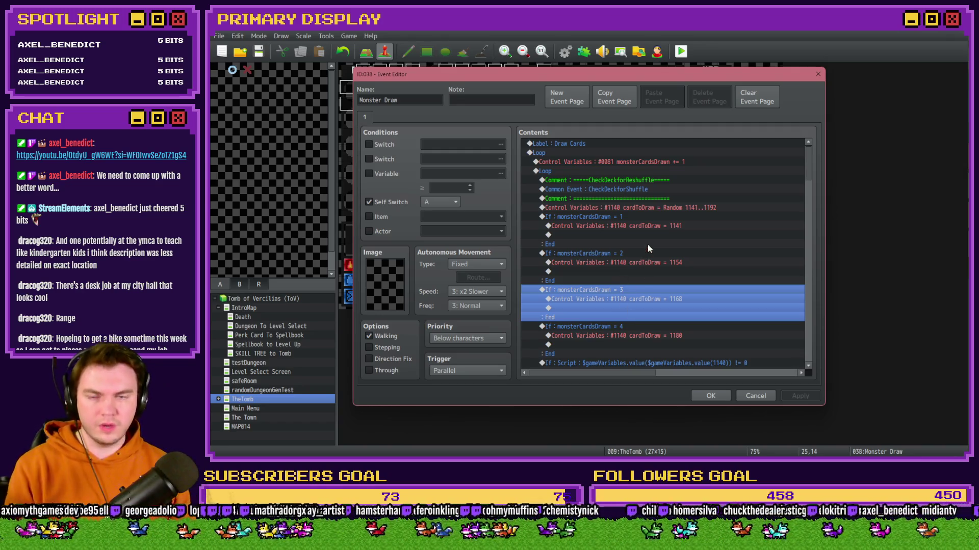
Verify the first draw's cardToDraw = 1141 (card1-1) assignment, leaving it unchanged
click(656, 227)
click(656, 262)
click(653, 299)
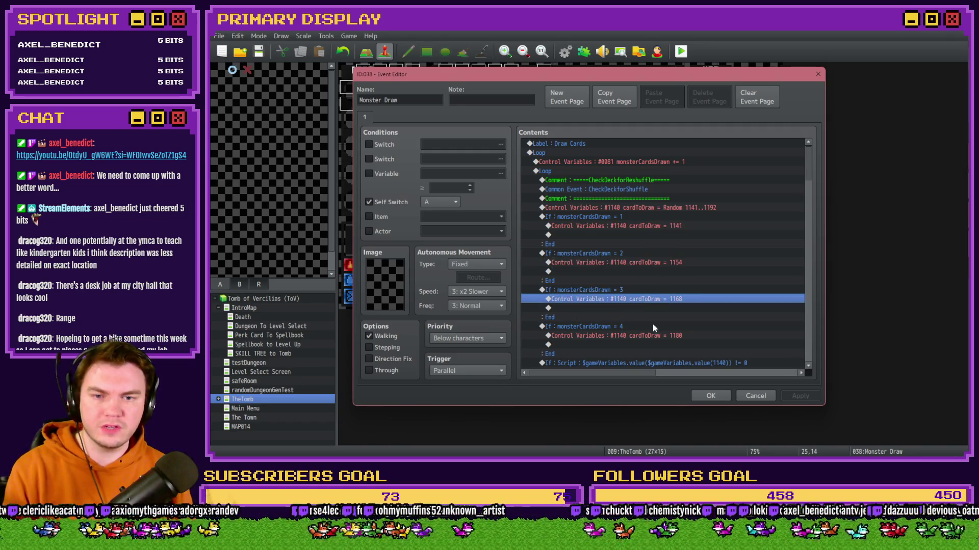
click(653, 336)
click(645, 227)
double_click(646, 226)
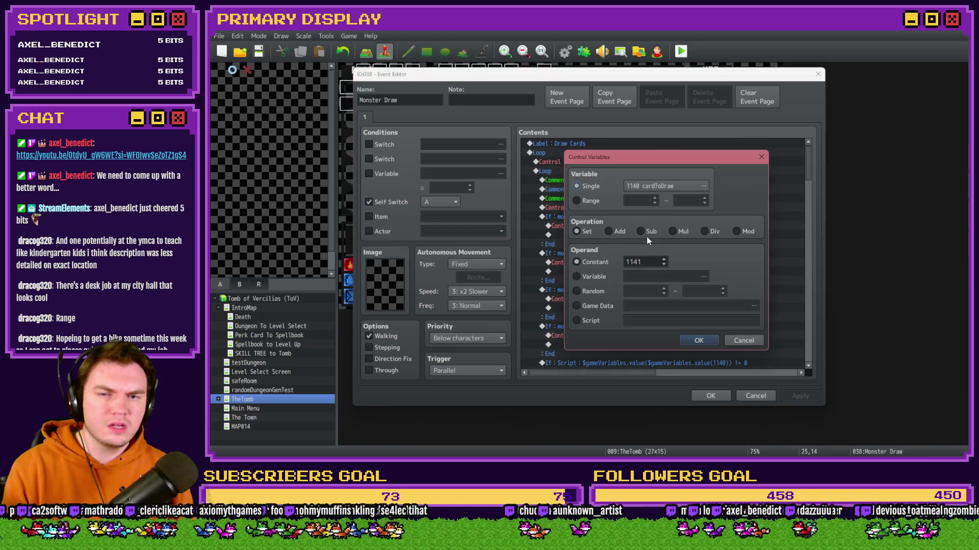
click(662, 181)
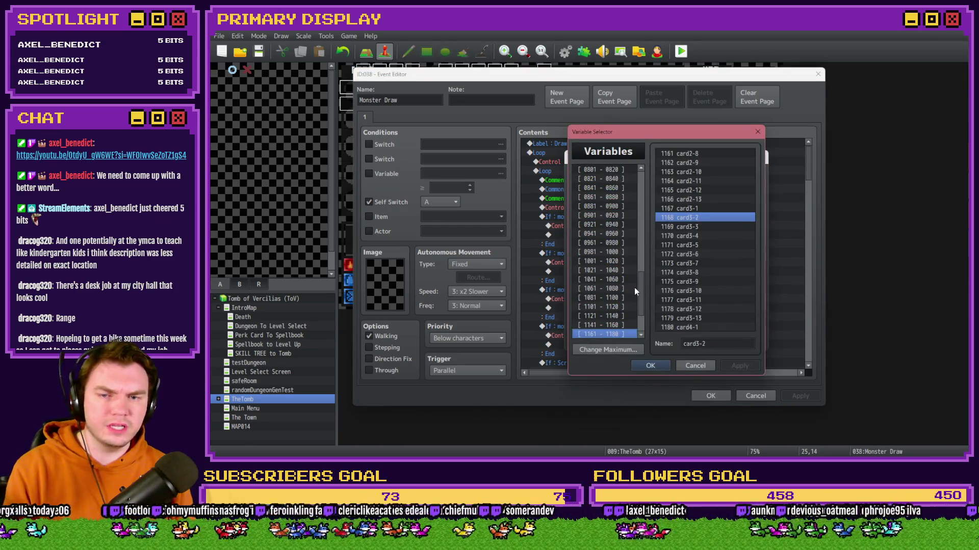
key(Up)
click(685, 154)
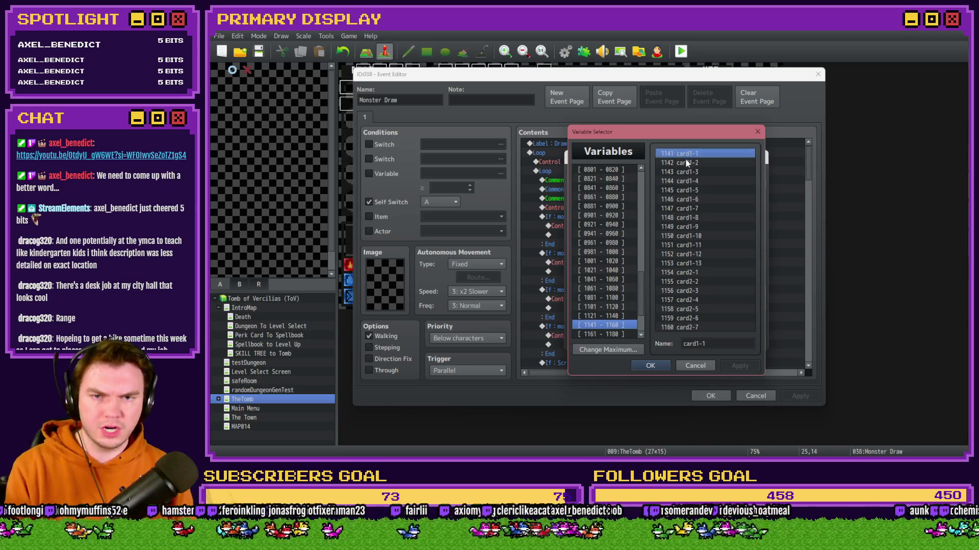
key(Escape)
click(742, 339)
Confirm the second and third draws use 1154 (card2-1) and 1168 (card3-2)
double_click(627, 262)
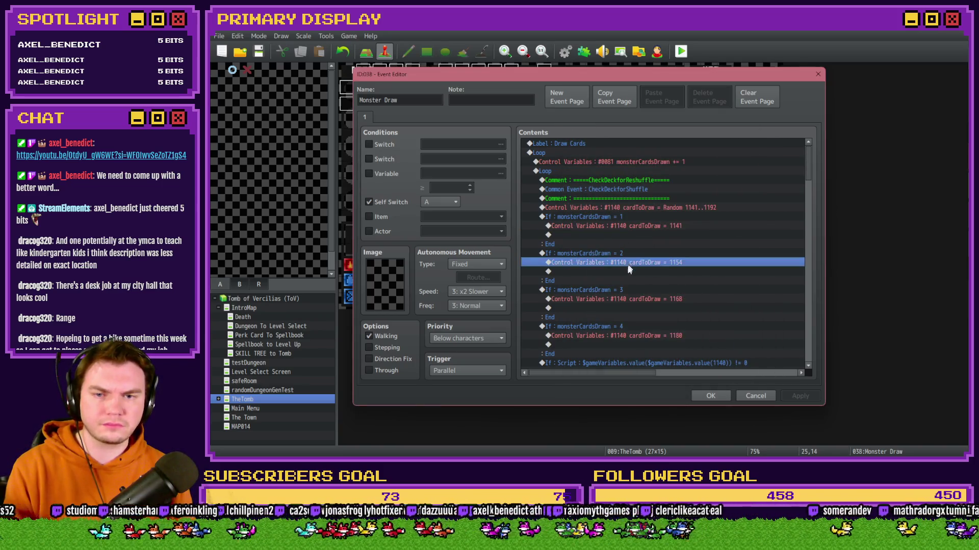
click(649, 190)
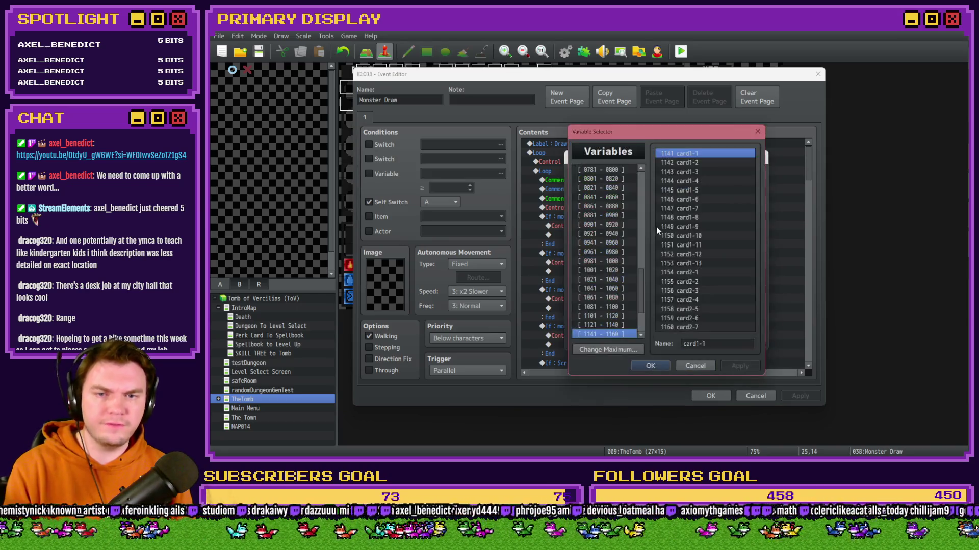
click(697, 273)
key(Escape)
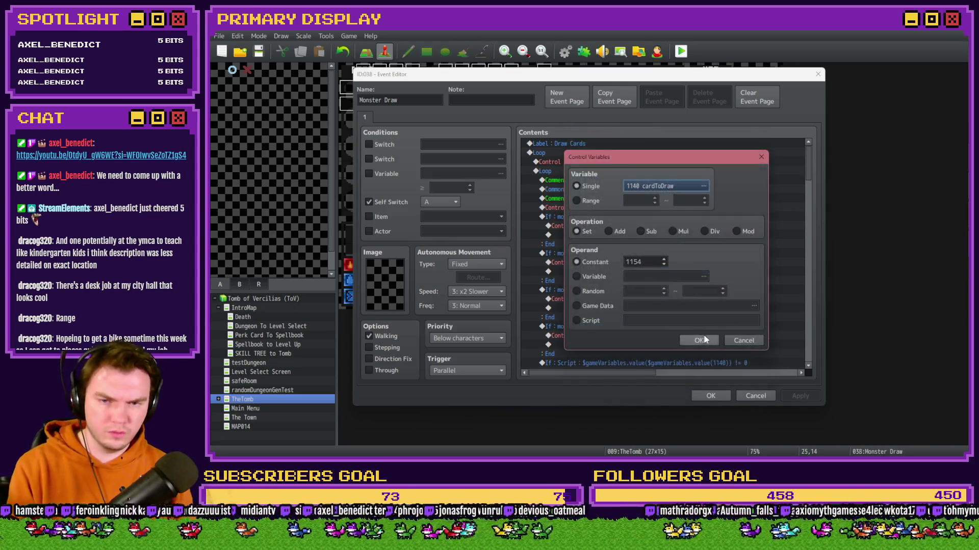
key(Escape)
double_click(673, 299)
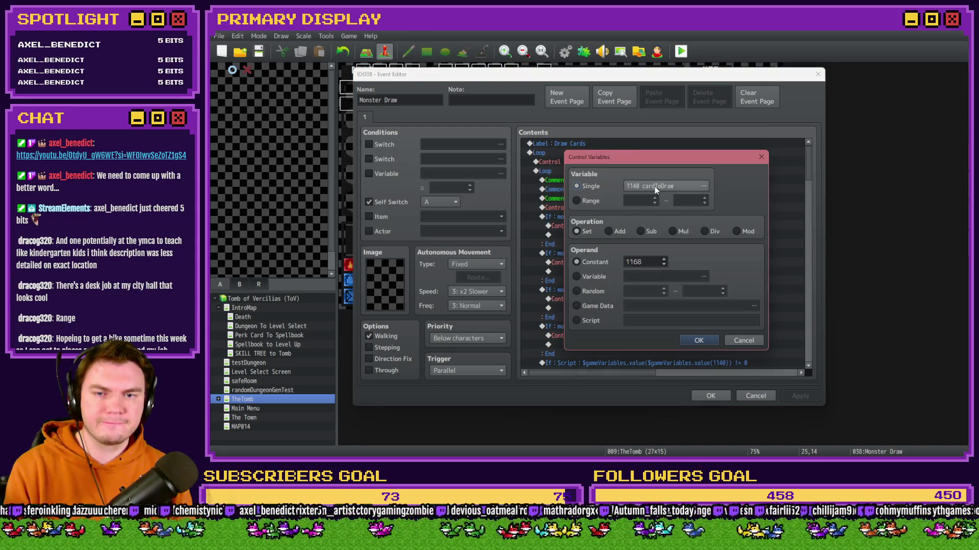
click(655, 186)
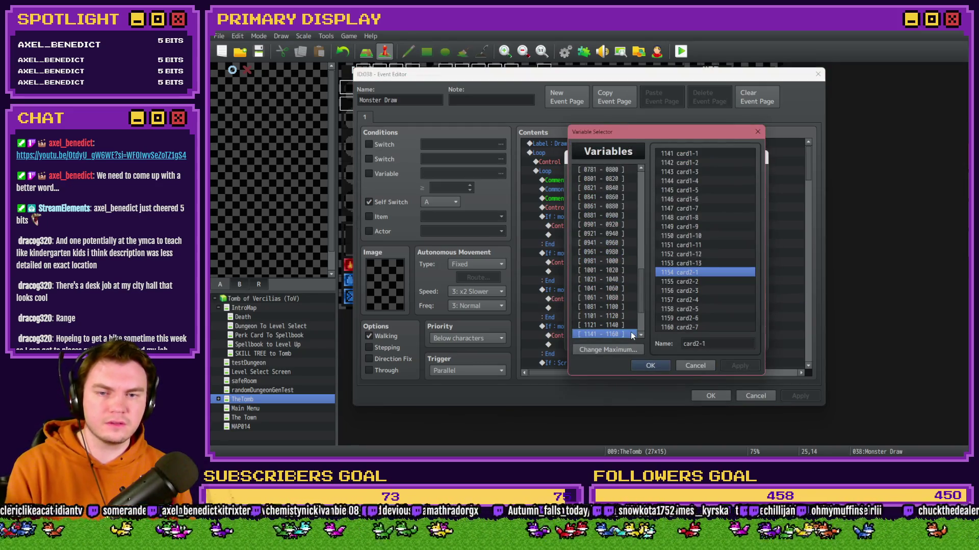
key(Down)
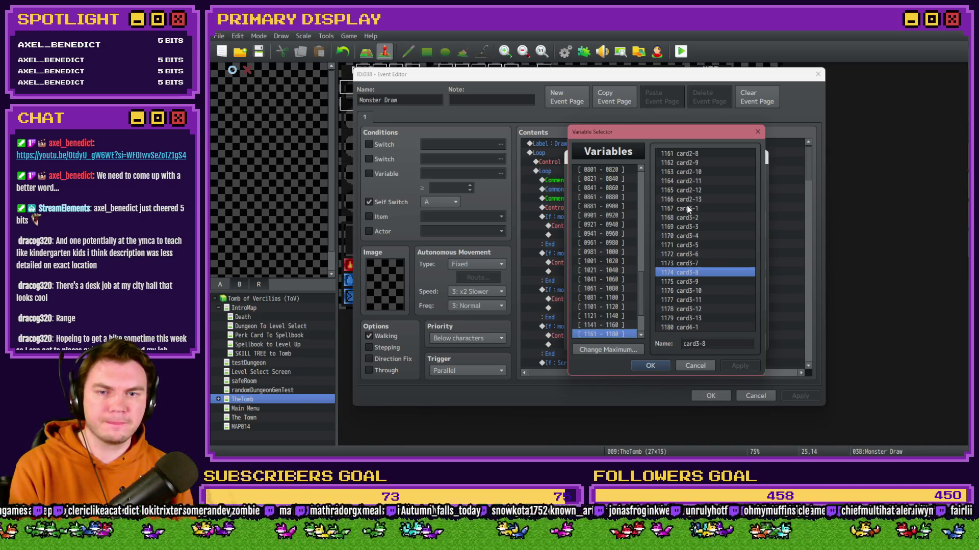
click(685, 219)
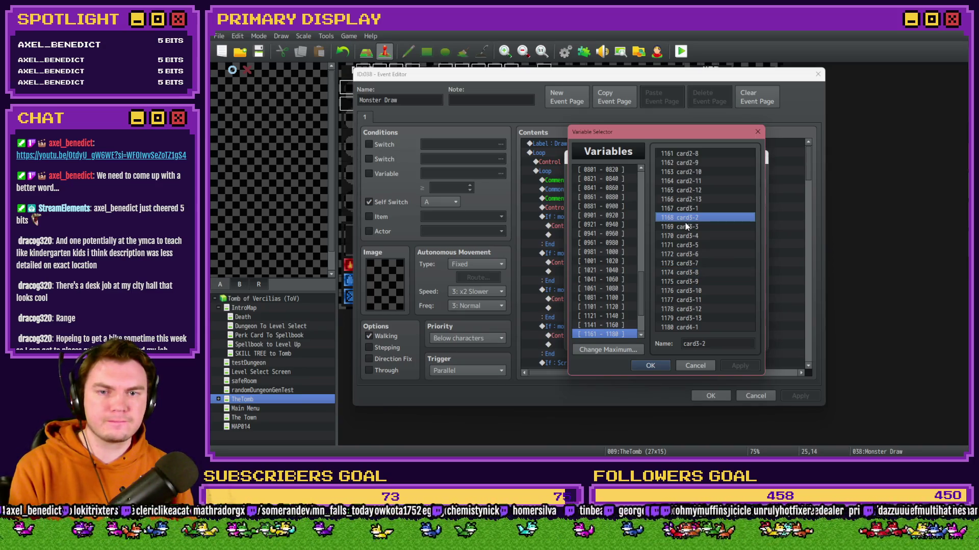
double_click(685, 219)
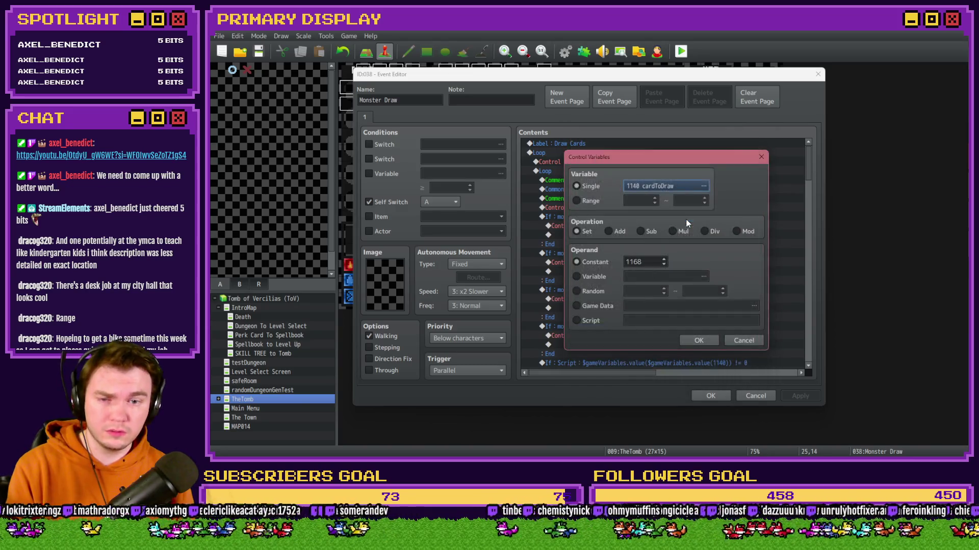
key(Return)
Set the fourth draw's cardToDraw to variable 1180 card4-1
click(642, 326)
click(642, 335)
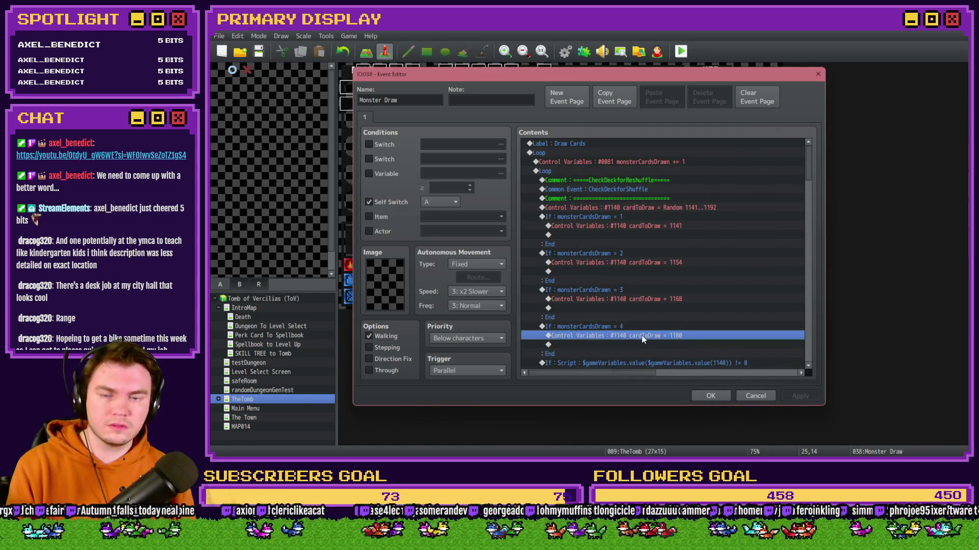
double_click(642, 336)
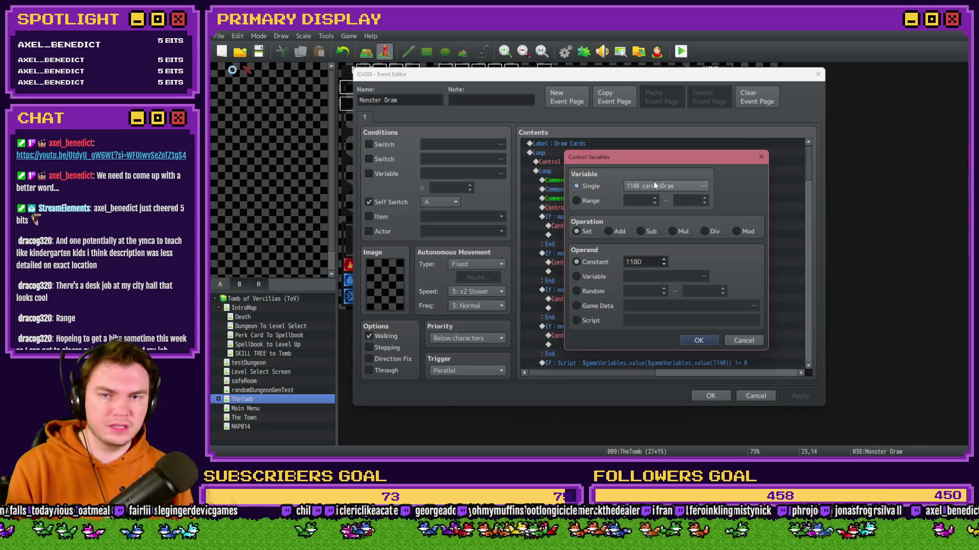
click(703, 185)
click(683, 327)
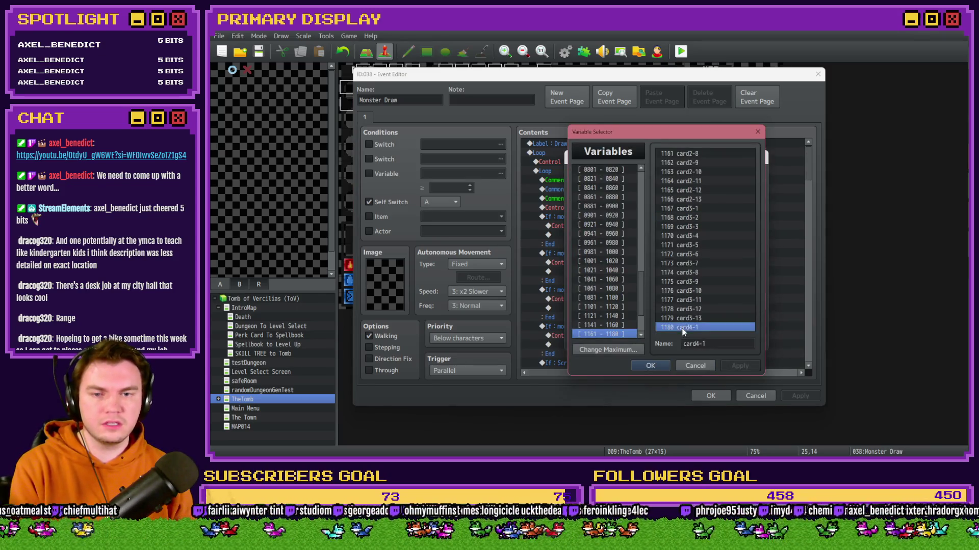
key(Return)
click(691, 343)
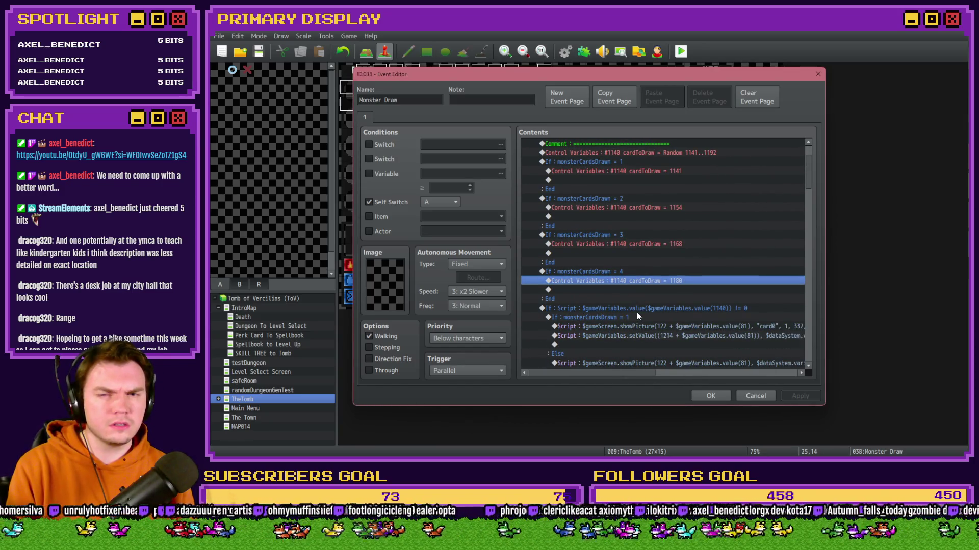
Check the Random 1141..1192 cardToDraw line and apply the Monster Draw changes
scroll(637, 316, up, 2)
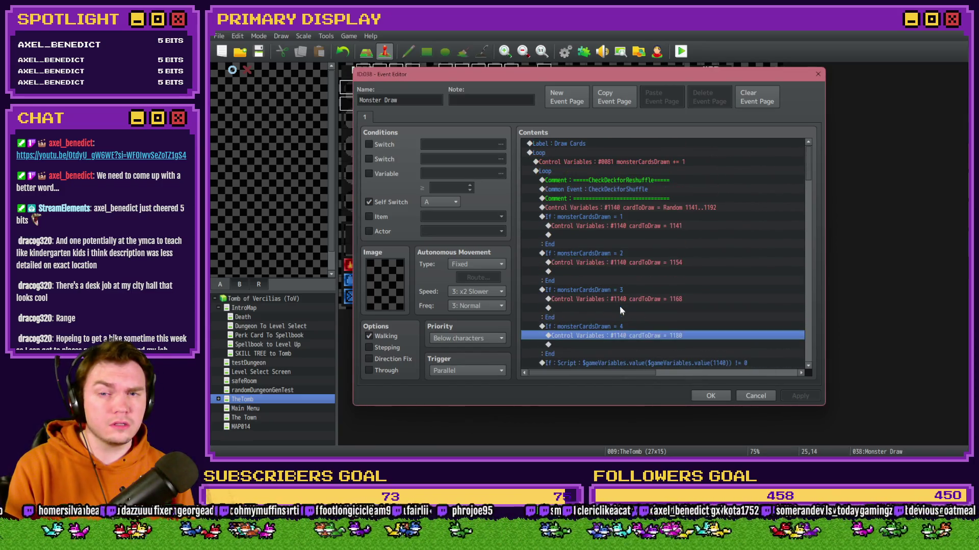
click(622, 208)
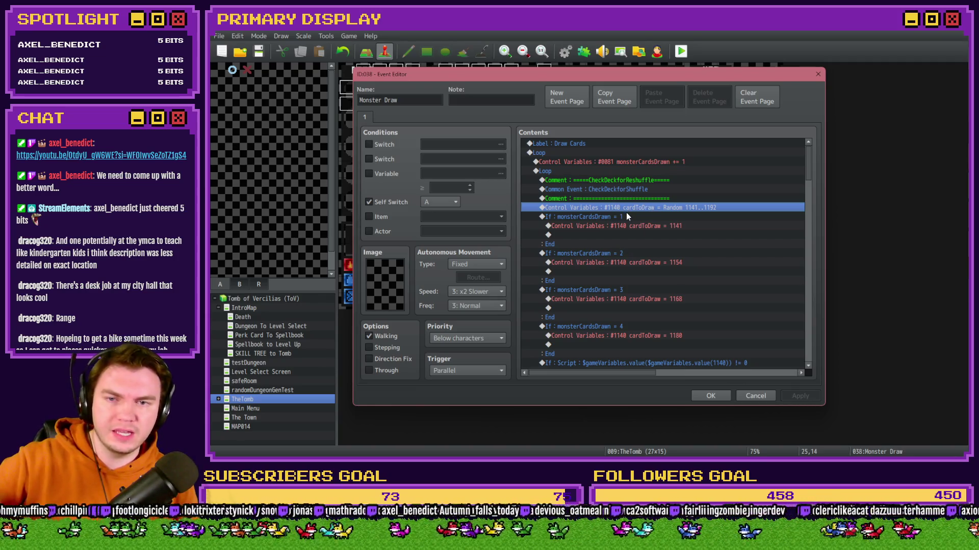
scroll(626, 213, down, 6)
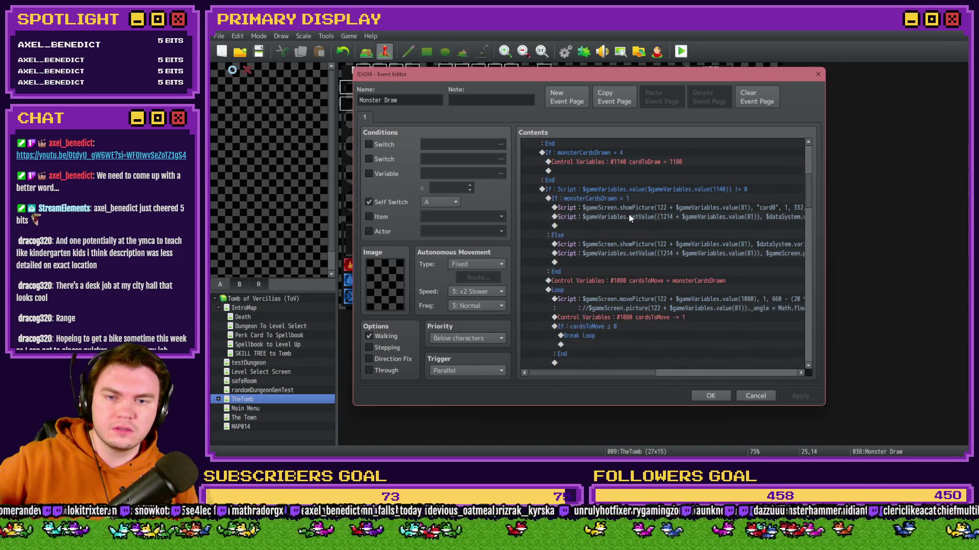
click(709, 396)
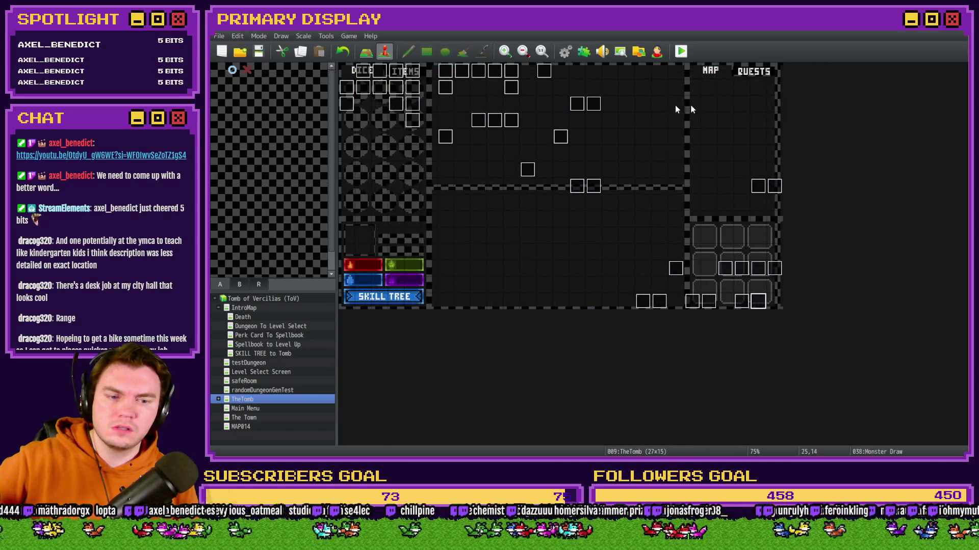
Playtest with the Spiked Pauldron perk, walk into a skeleton card fight, then close the game
click(680, 53)
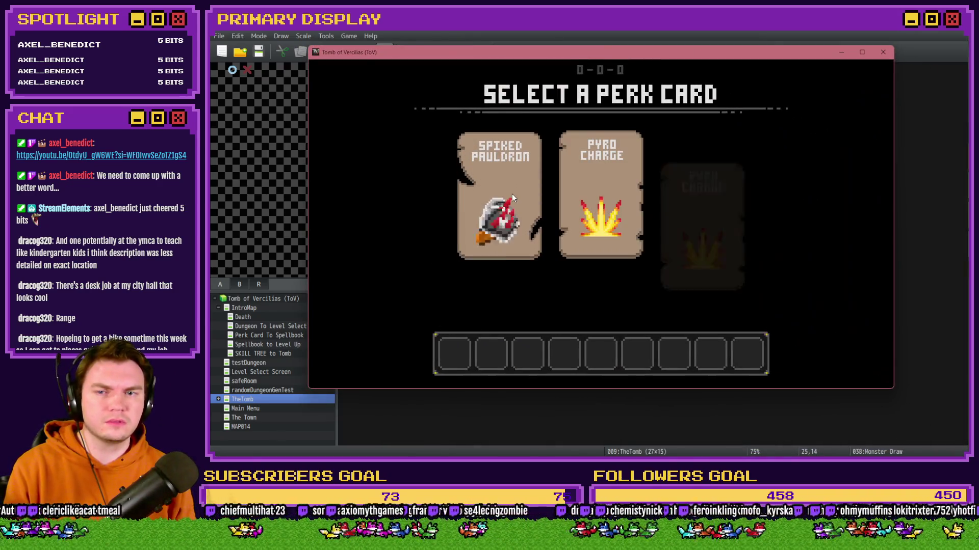
click(513, 191)
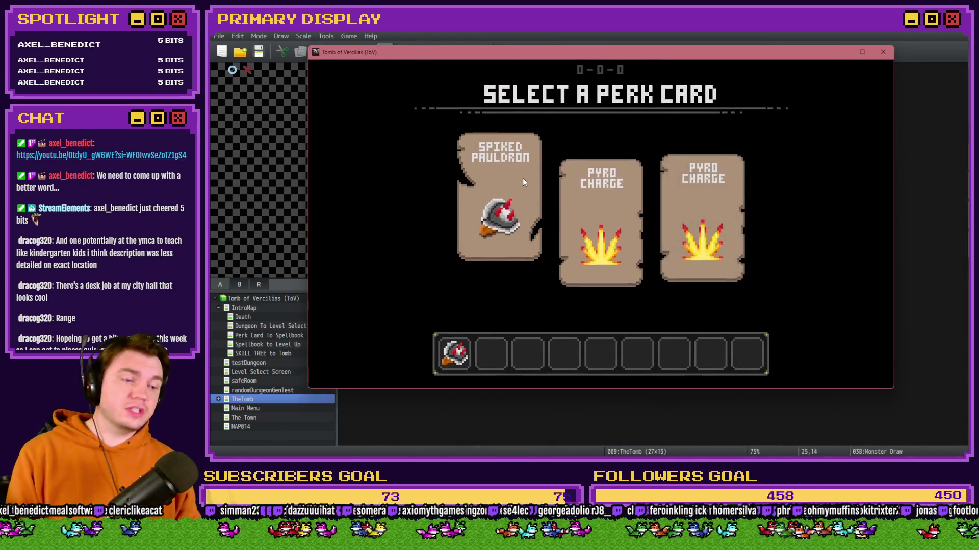
key(w)
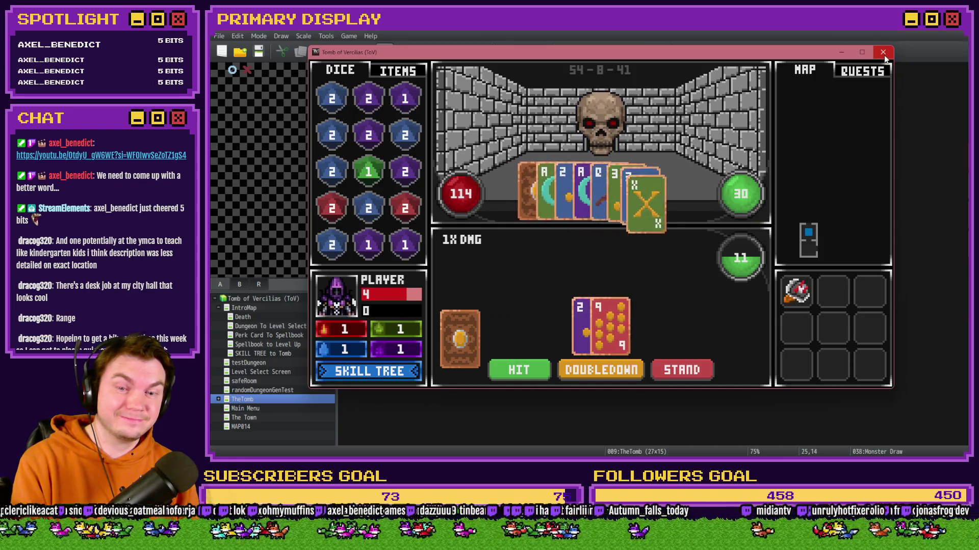
click(885, 57)
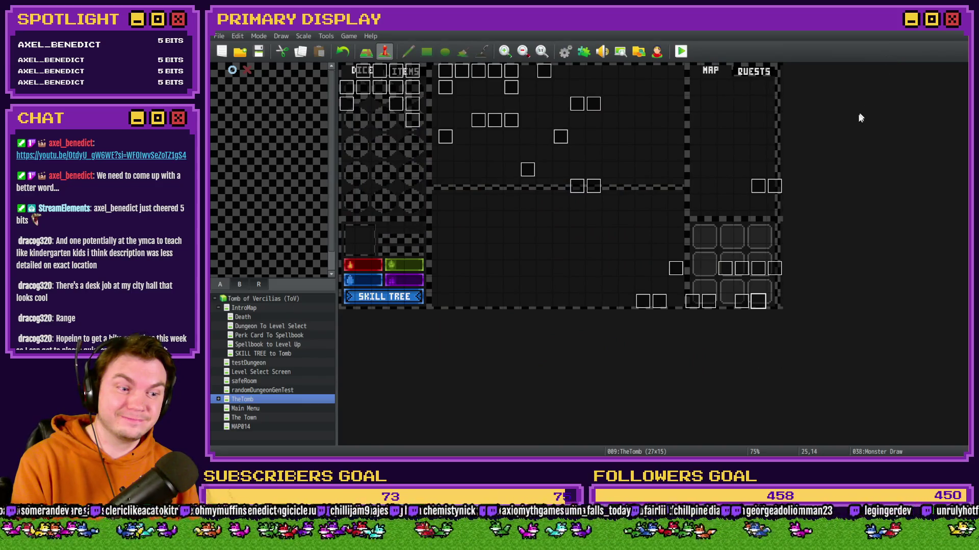
Reopen Monster Draw, scroll to the notActualBlackjack label, and select its monsterTotalCardValue > 21 branch
double_click(758, 304)
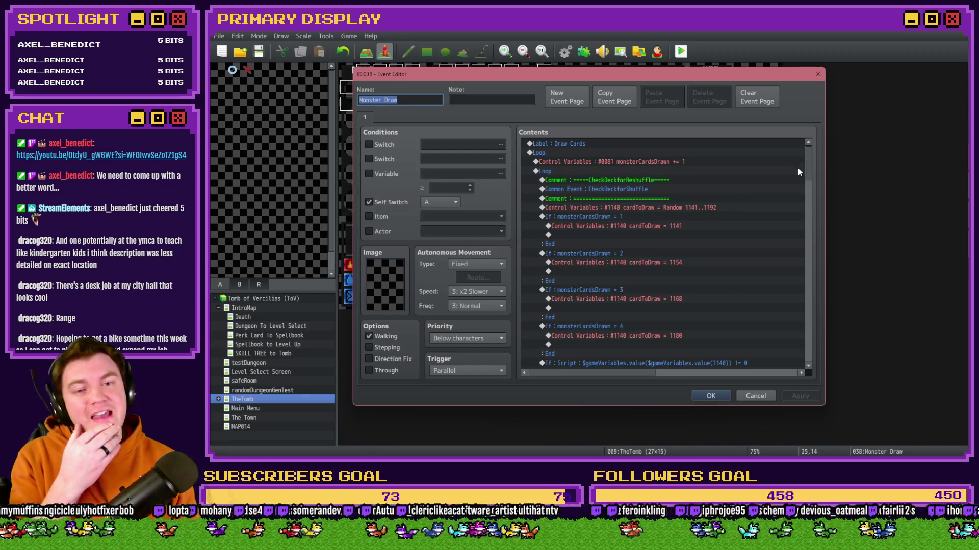
drag(808, 165, 808, 224)
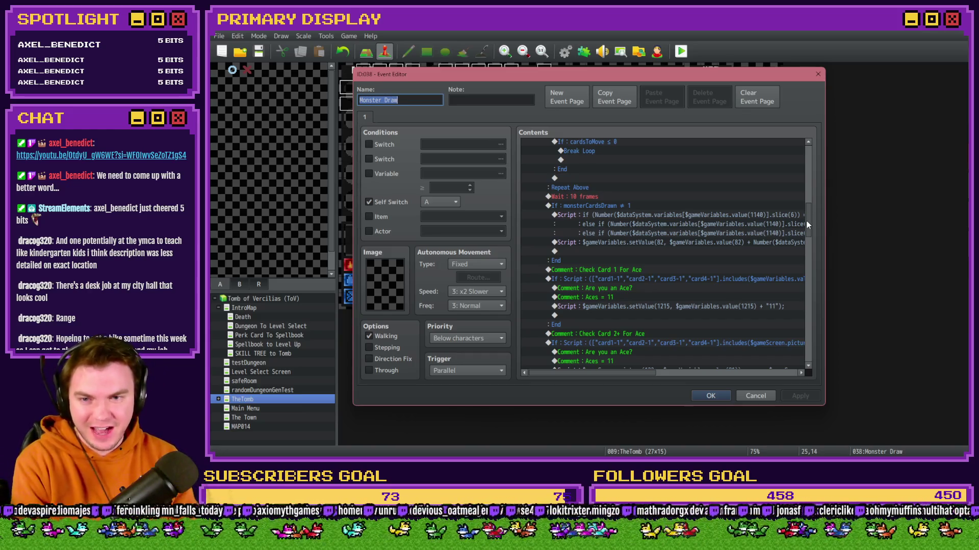
scroll(721, 249, down, 5)
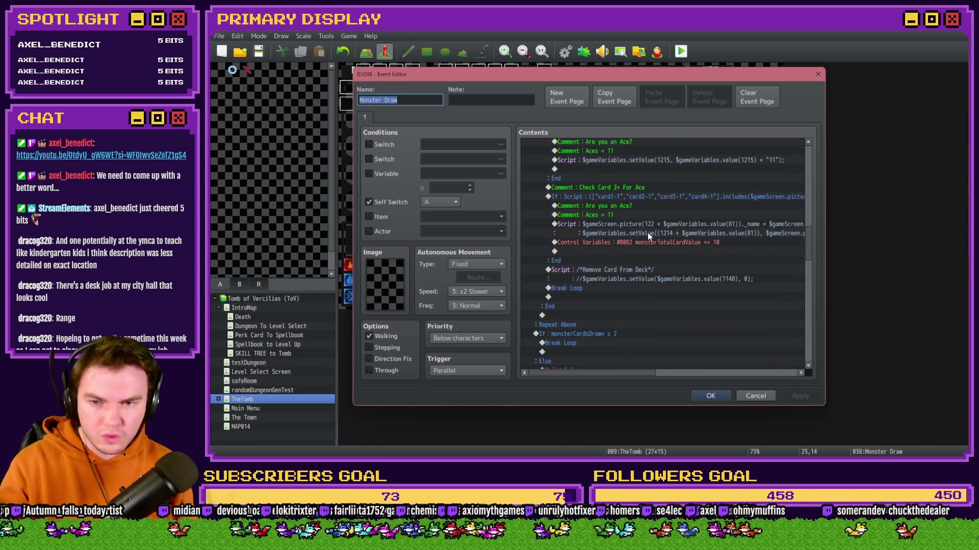
scroll(648, 233, down, 4)
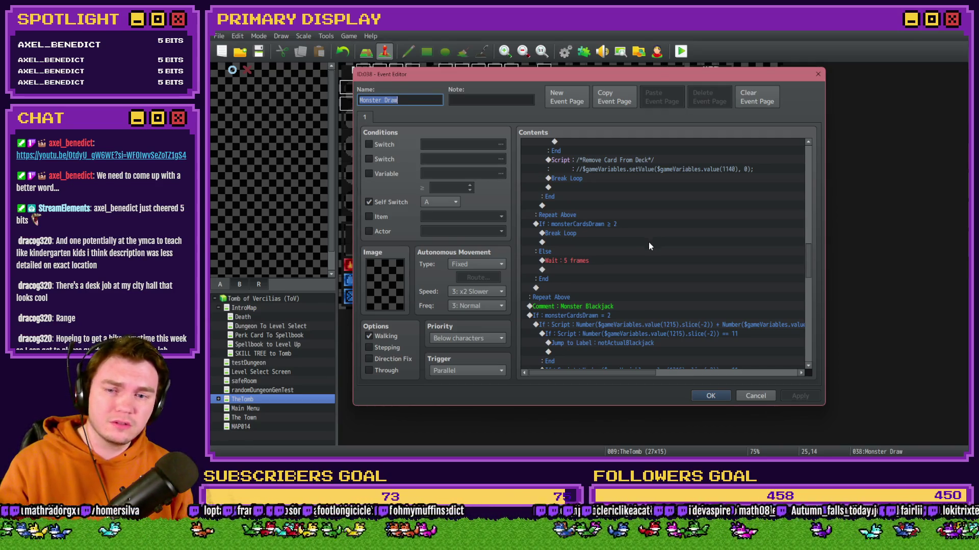
scroll(648, 245, down, 2)
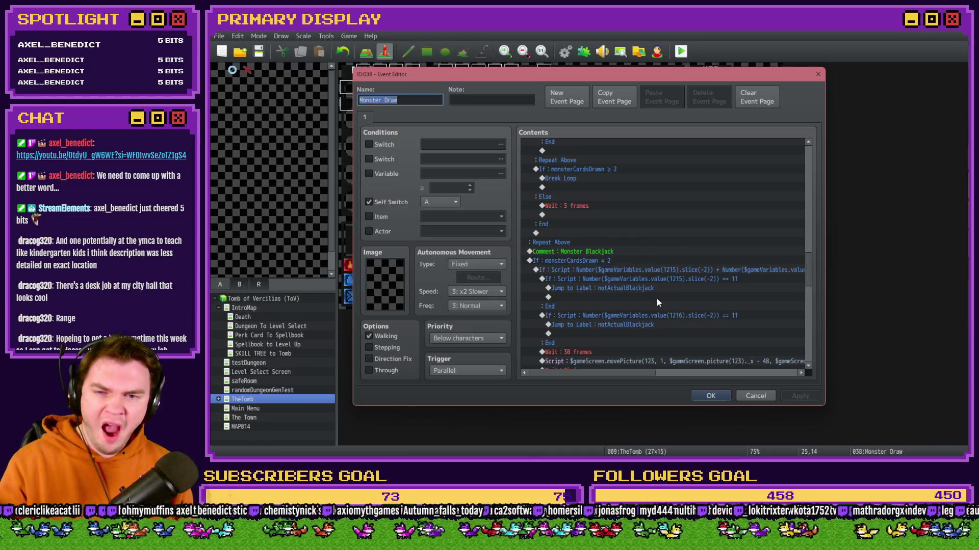
scroll(657, 300, down, 10)
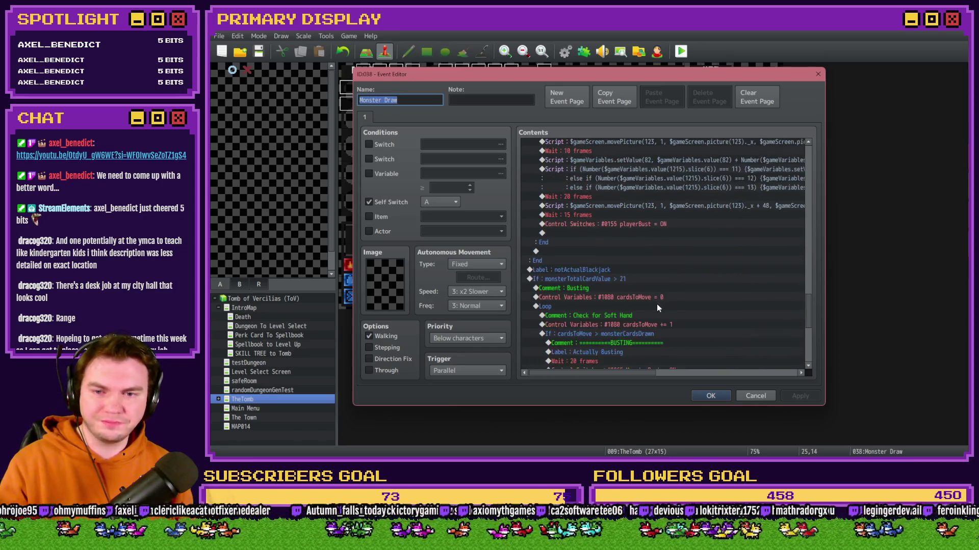
click(600, 269)
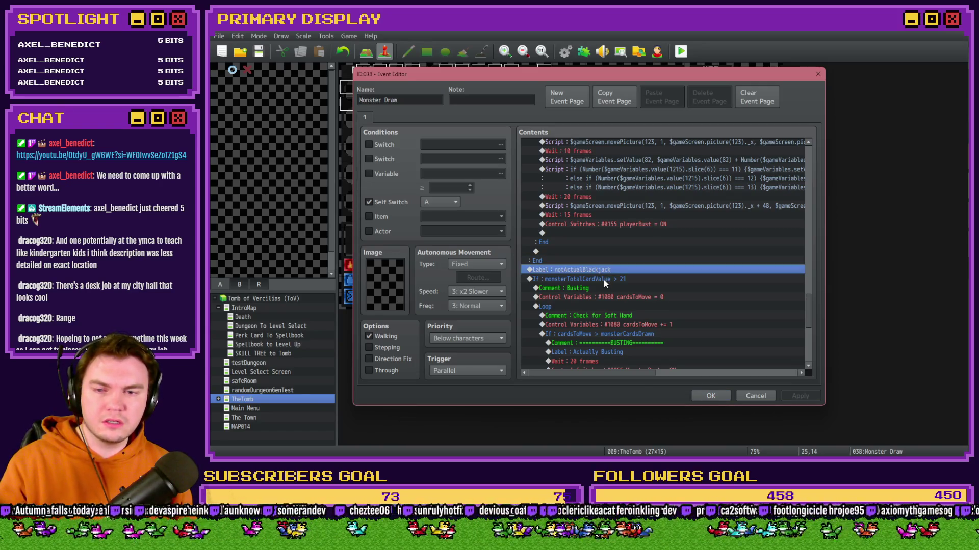
click(603, 280)
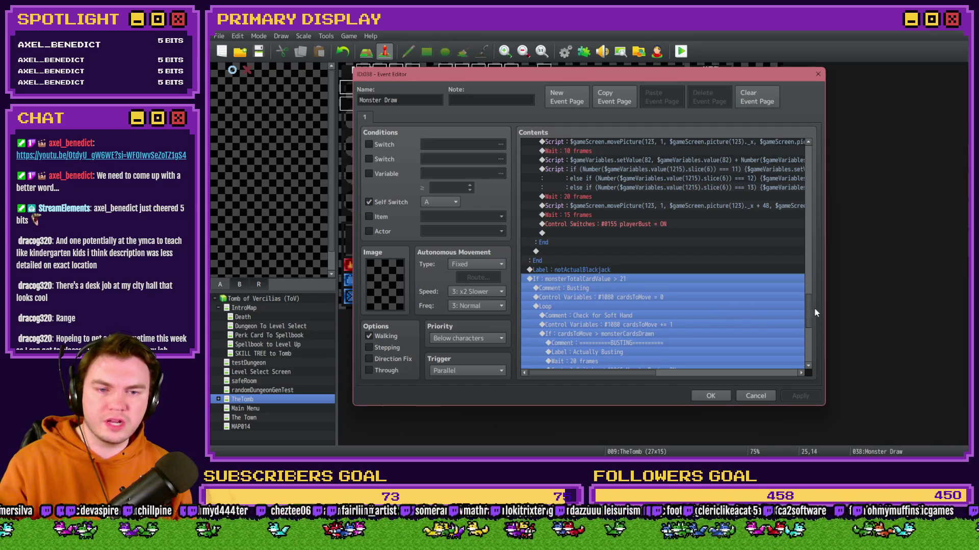
drag(814, 312, 815, 352)
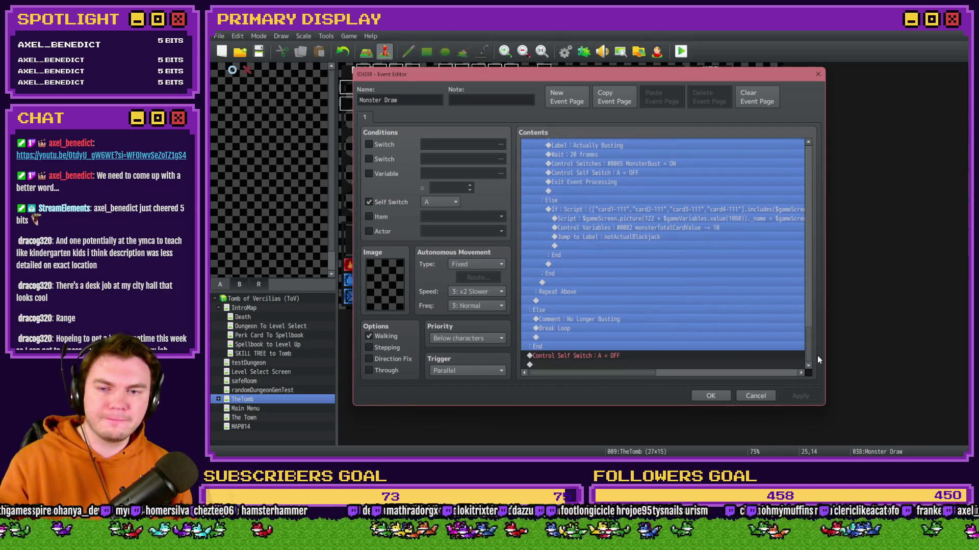
key(Return)
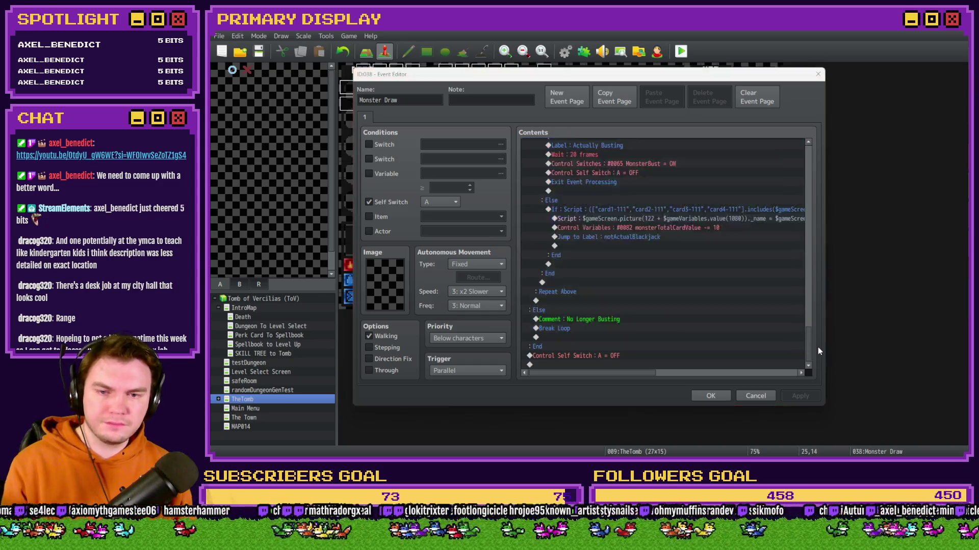
click(698, 337)
click(553, 319)
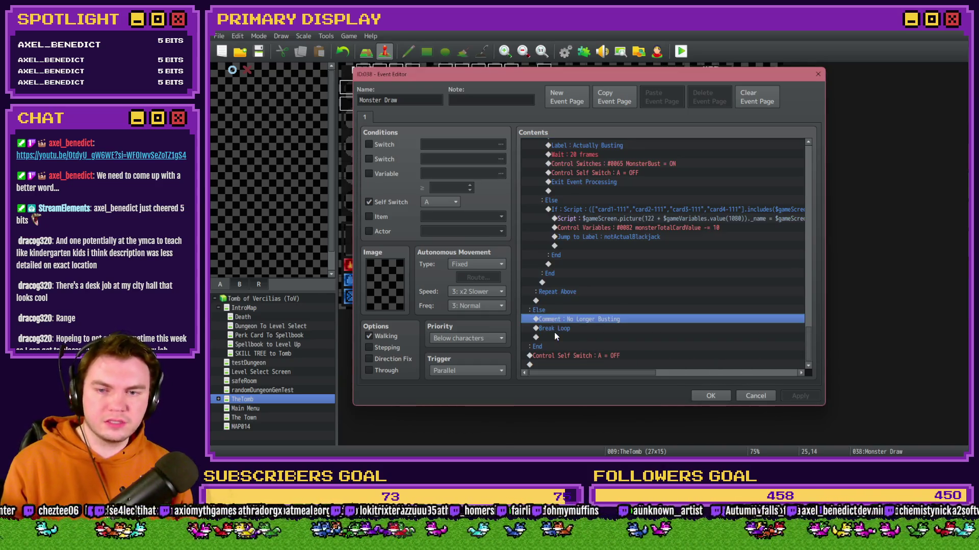
click(555, 329)
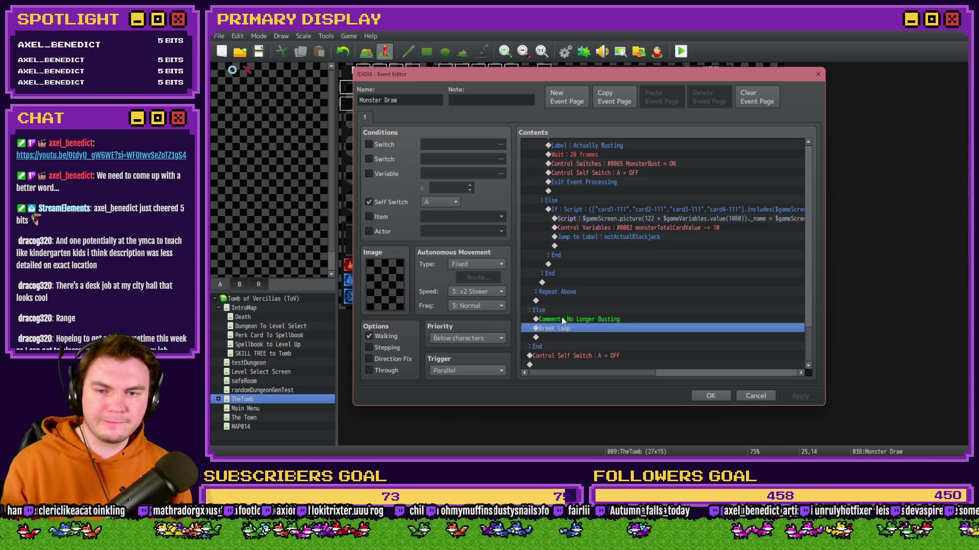
click(564, 319)
click(564, 329)
click(563, 320)
click(563, 330)
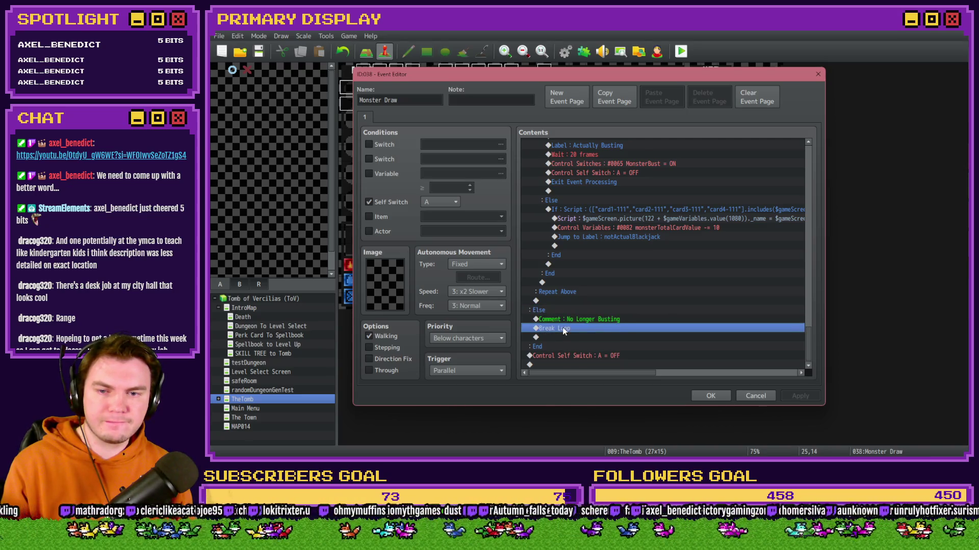
click(564, 320)
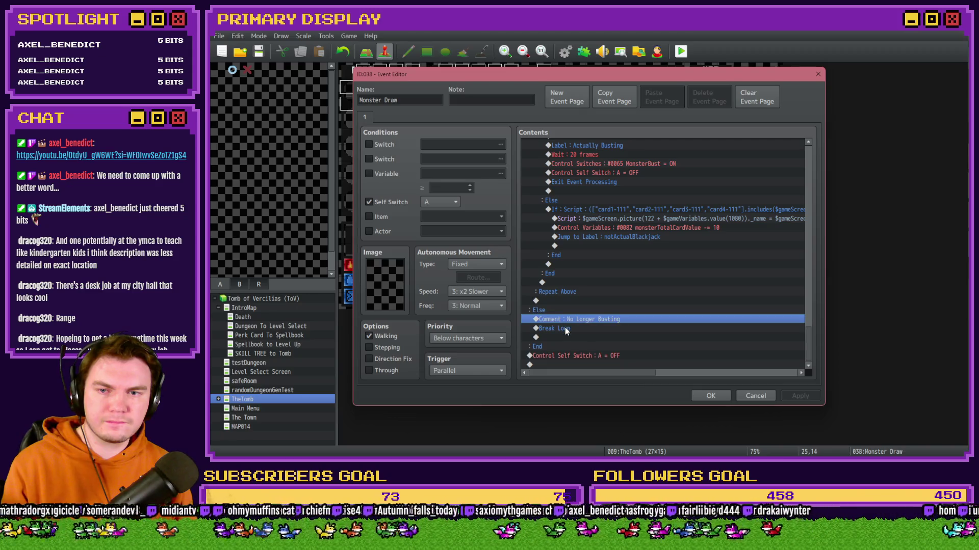
scroll(564, 328, up, 2)
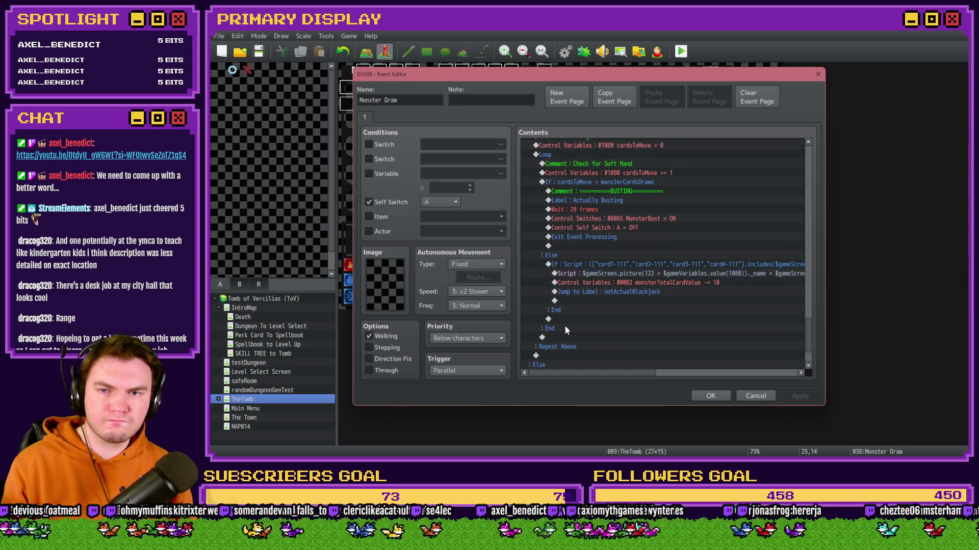
click(556, 158)
scroll(588, 293, down, 2)
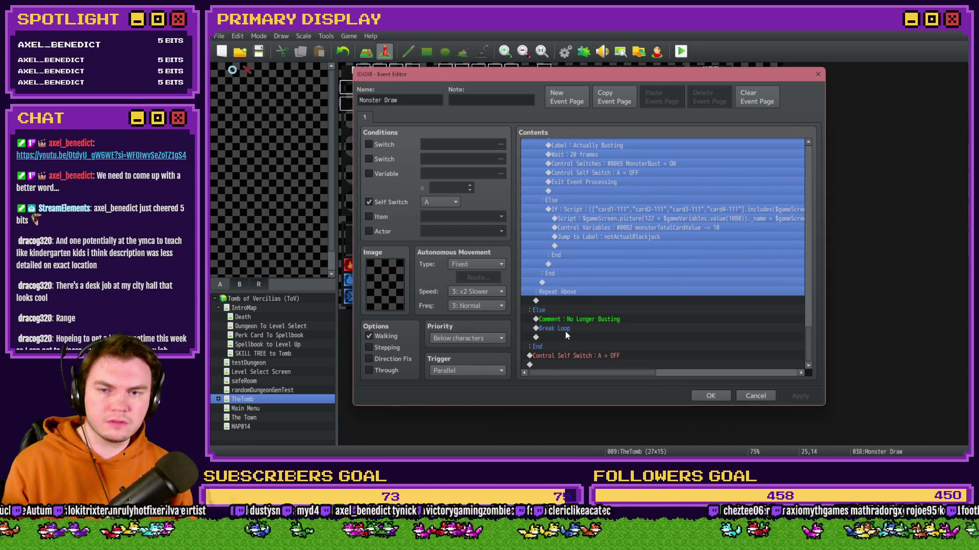
scroll(564, 334, up, 5)
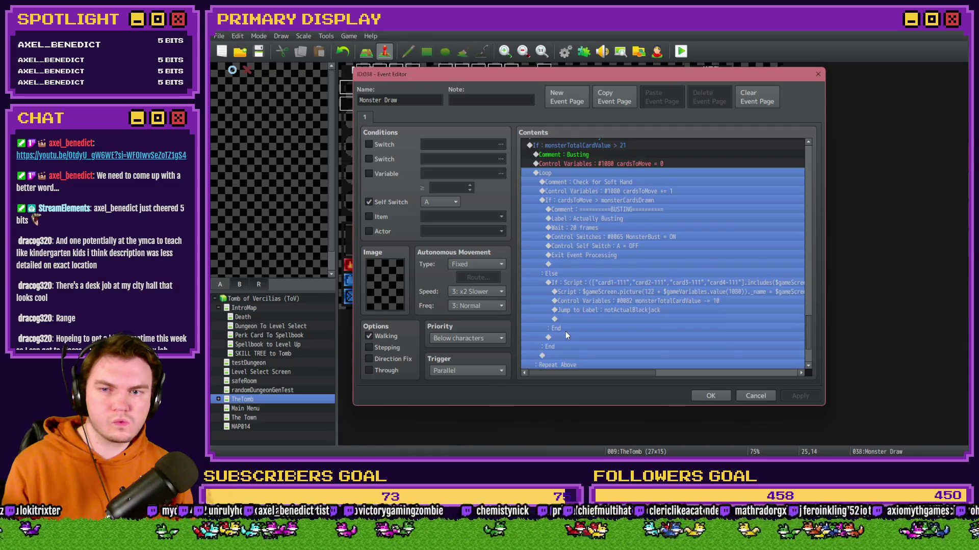
click(595, 236)
click(590, 227)
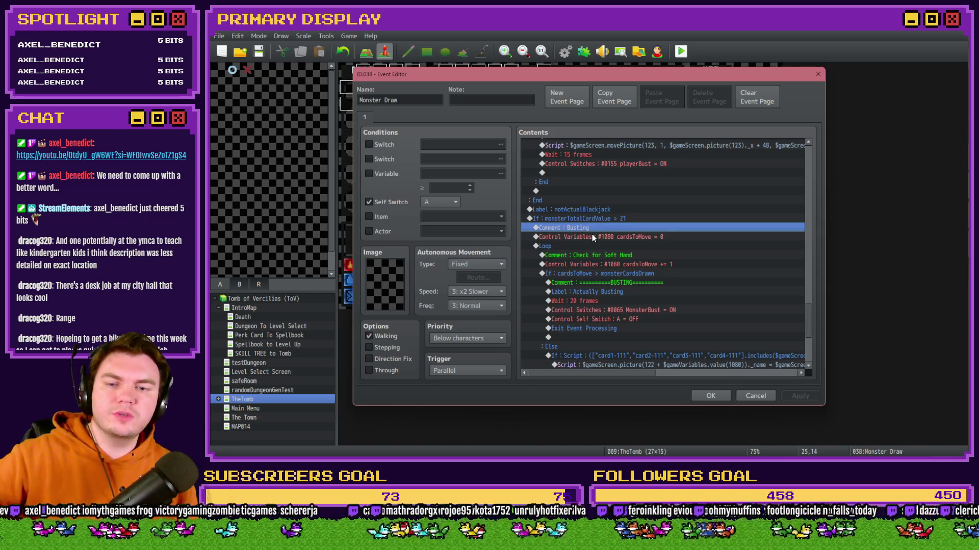
click(592, 236)
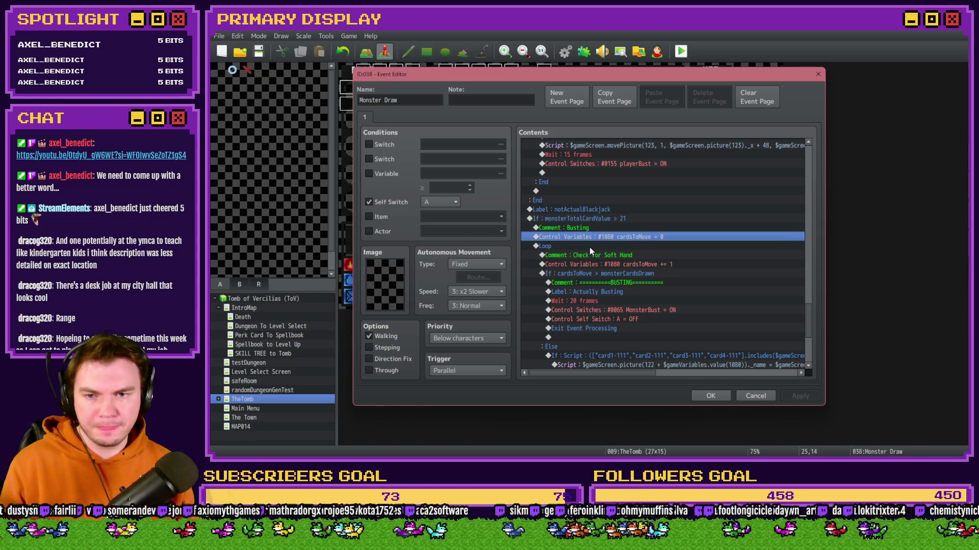
click(589, 250)
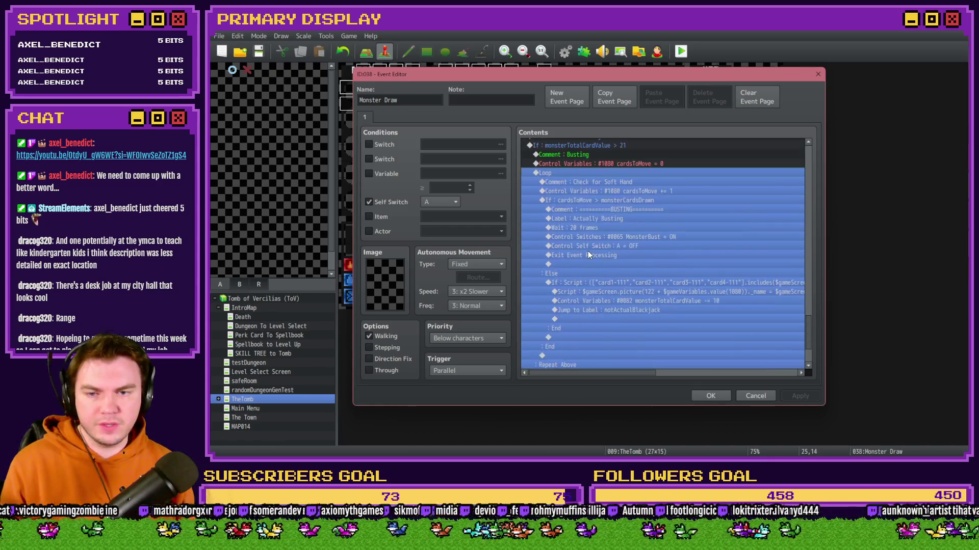
click(585, 192)
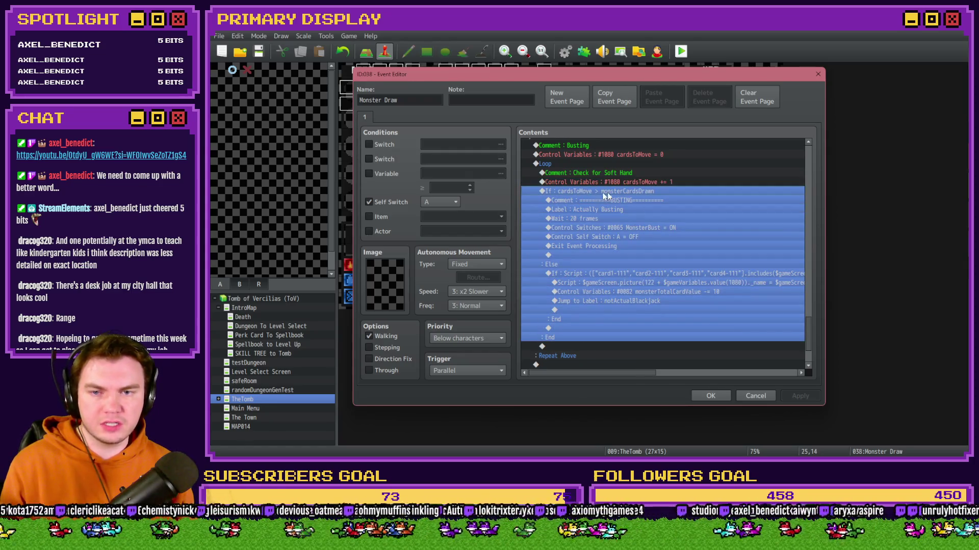
scroll(591, 319, down, 2)
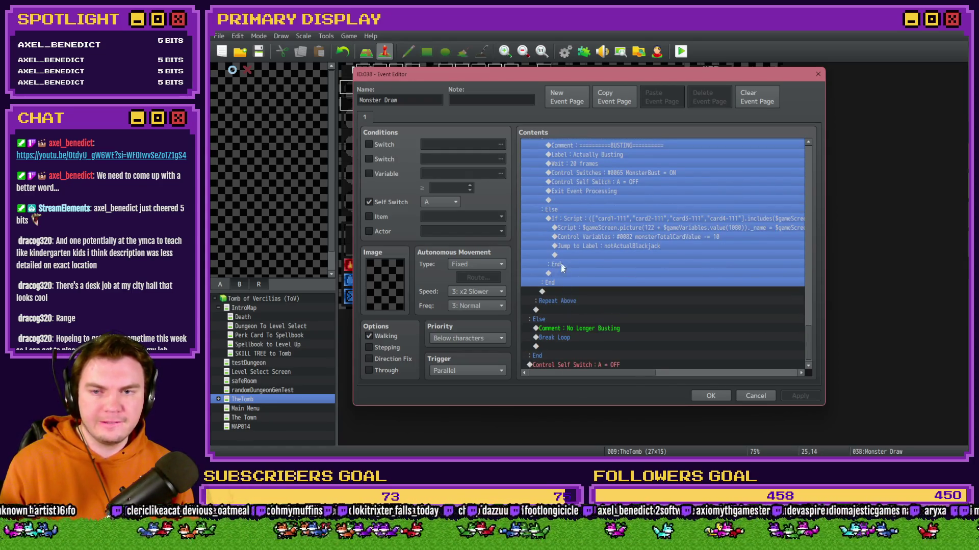
scroll(561, 265, up, 2)
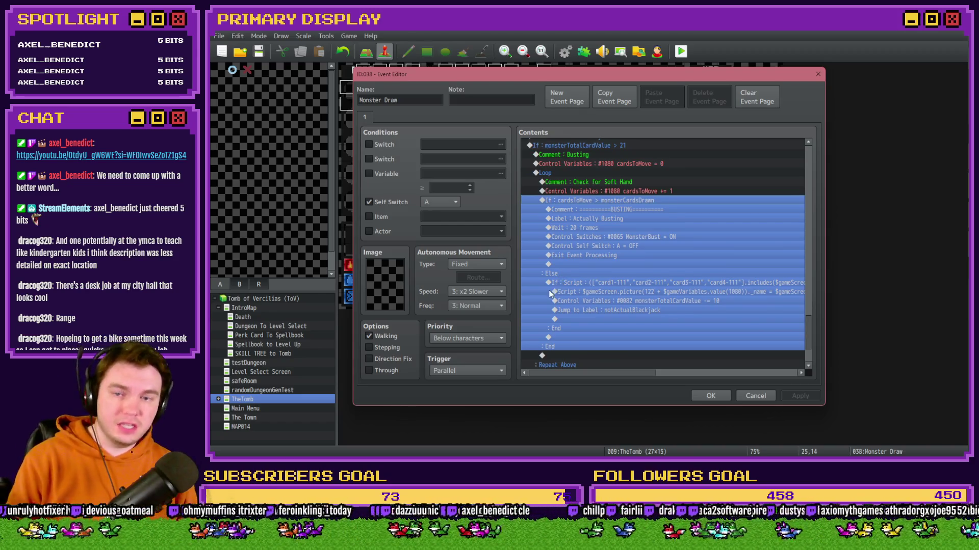
scroll(564, 320, down, 2)
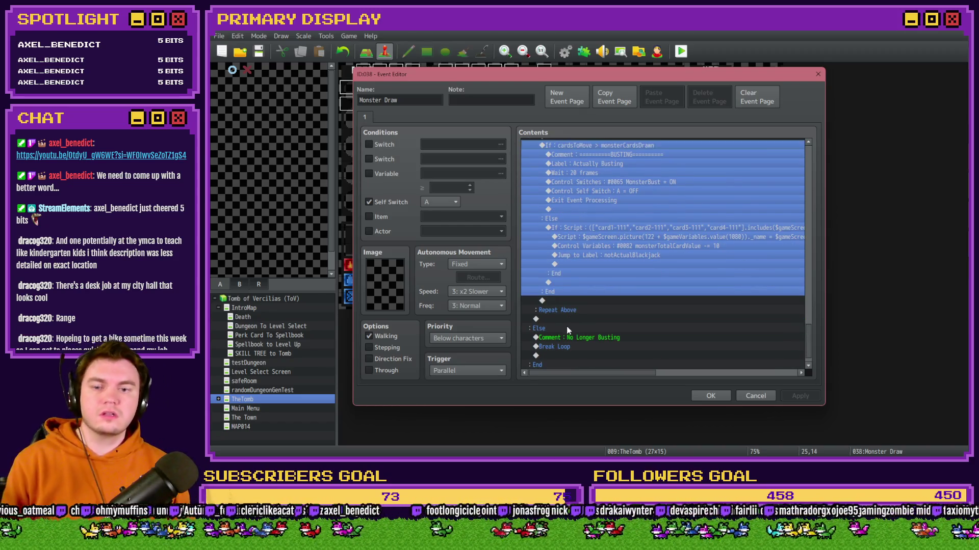
scroll(568, 330, down, 1)
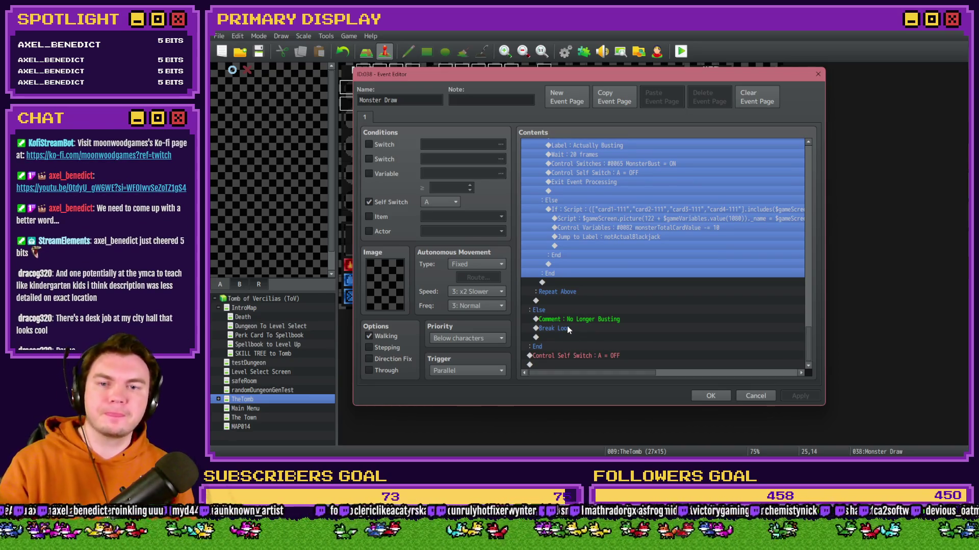
scroll(573, 318, up, 2)
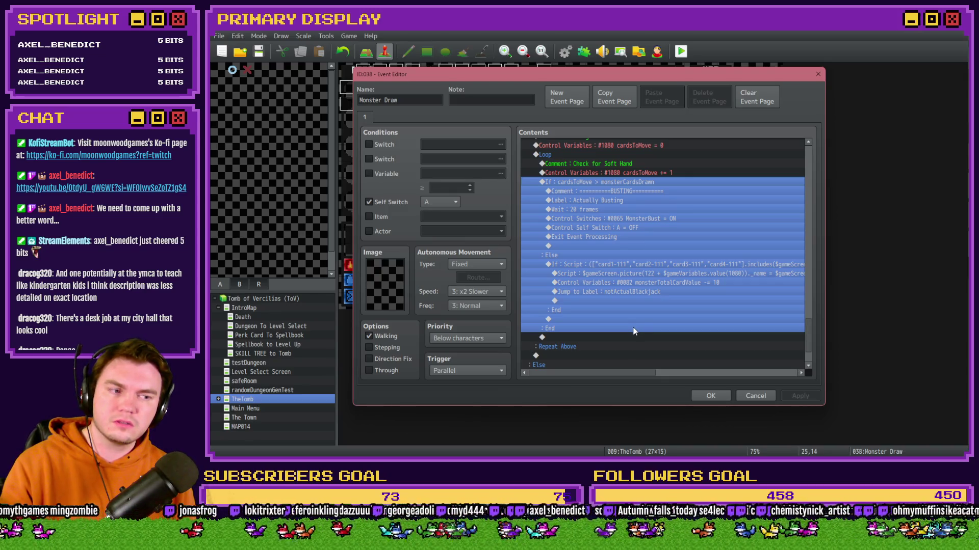
scroll(631, 329, up, 3)
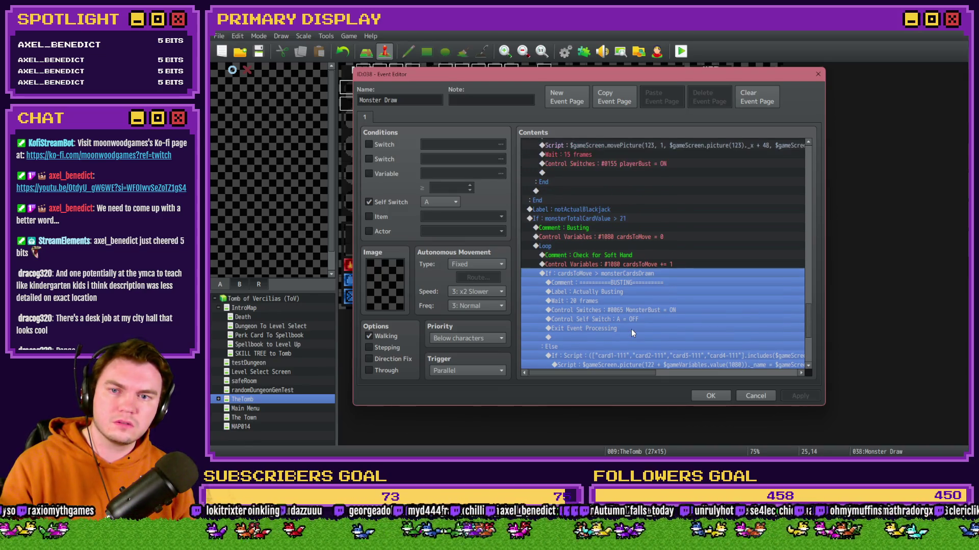
click(582, 218)
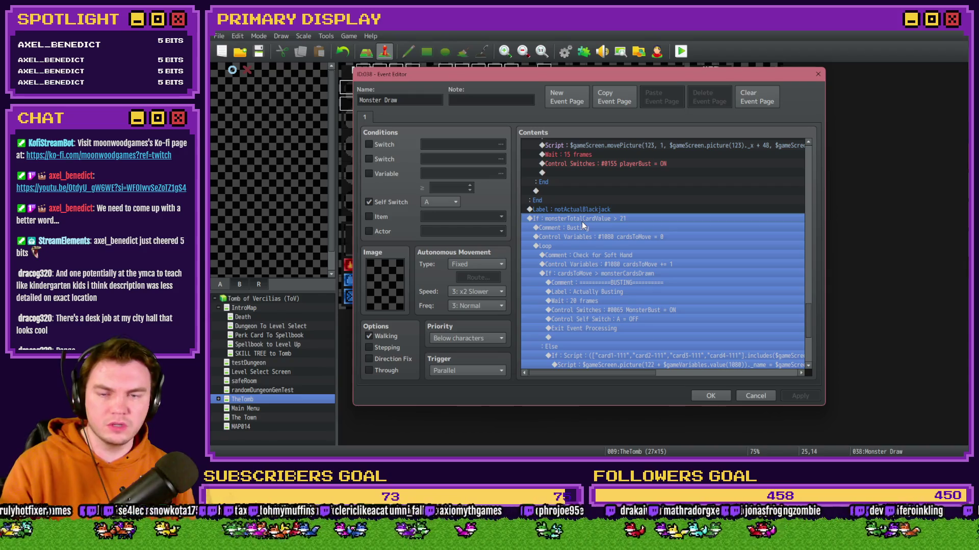
scroll(625, 255, down, 5)
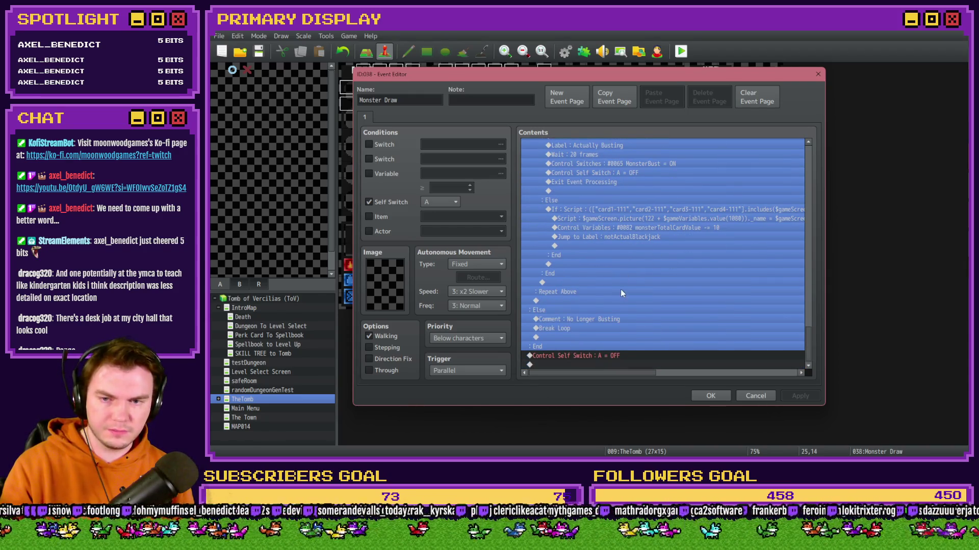
click(594, 320)
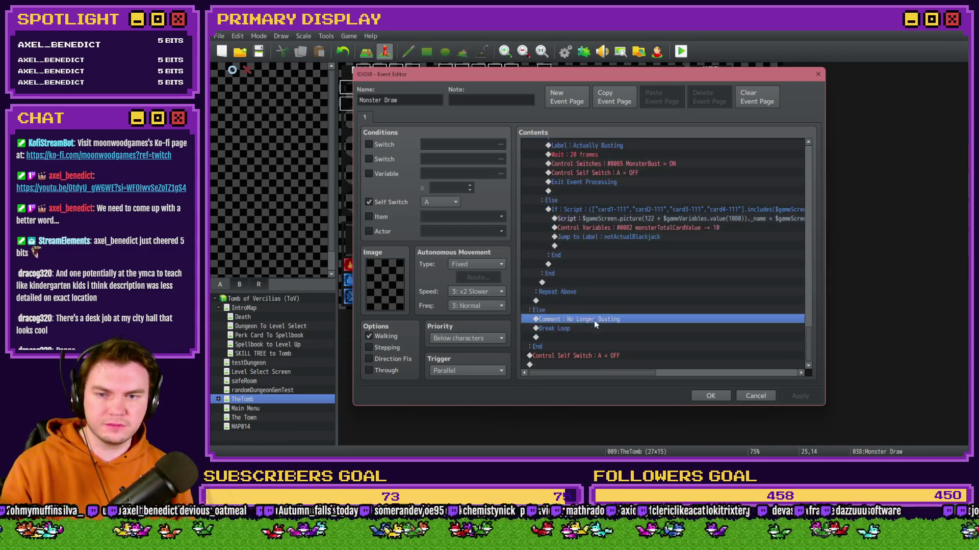
Insert a variable Conditional Branch above the self-switch reset, testing monsterTotalCardValue
click(590, 328)
click(582, 348)
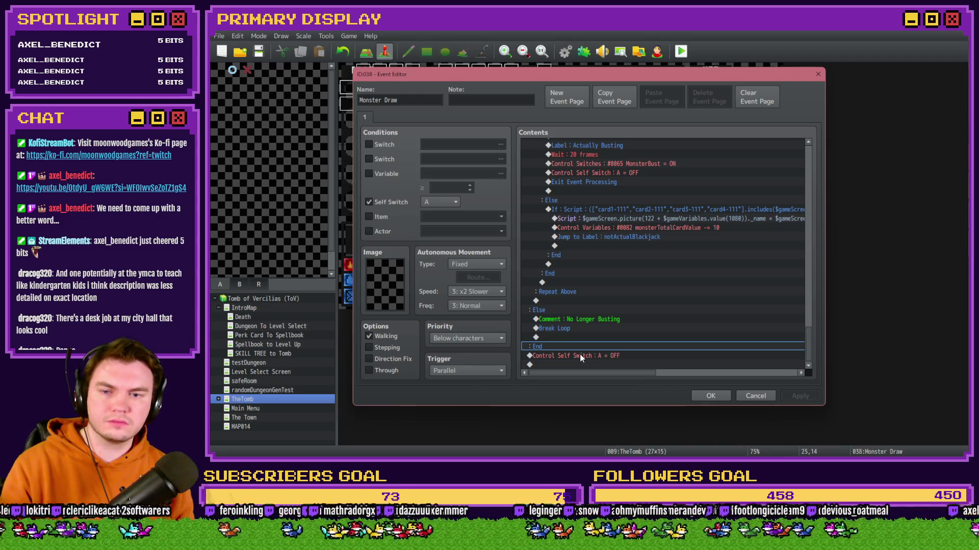
click(580, 359)
key(Insert)
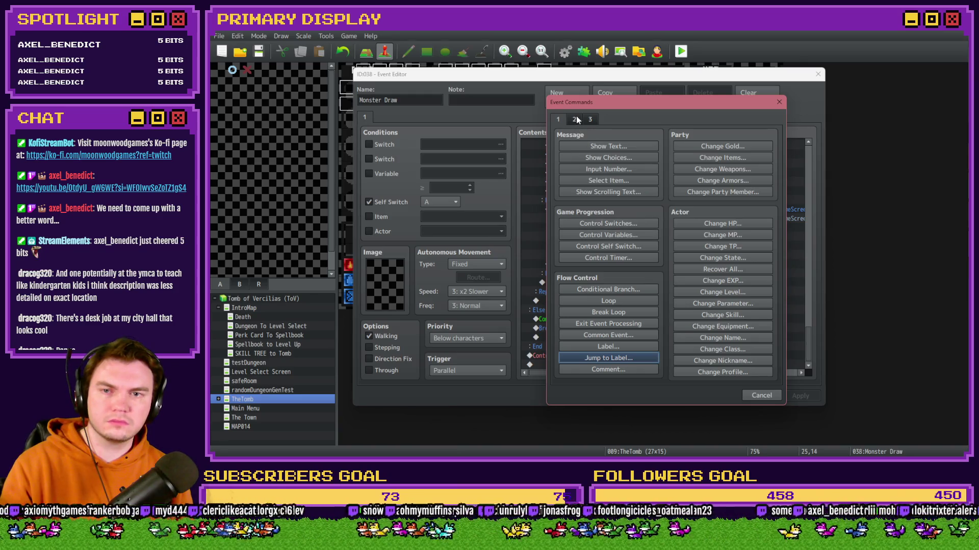
click(607, 288)
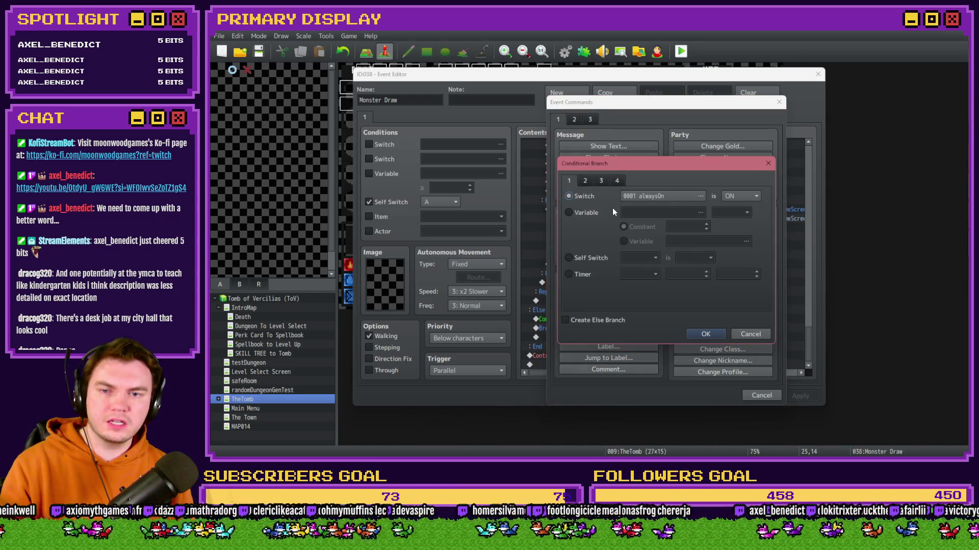
click(583, 212)
click(675, 212)
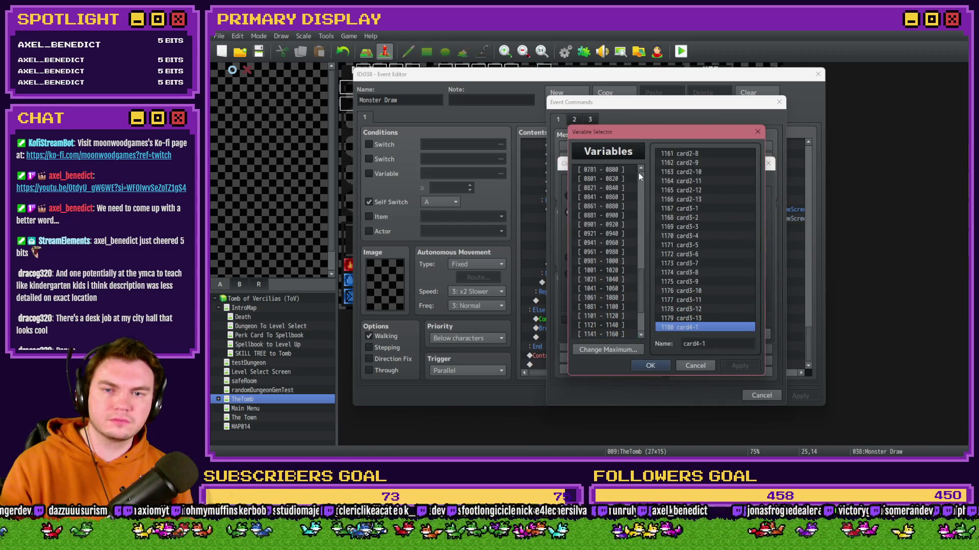
scroll(638, 173, up, 10)
click(625, 184)
key(Down)
key(Down)
key(Down)
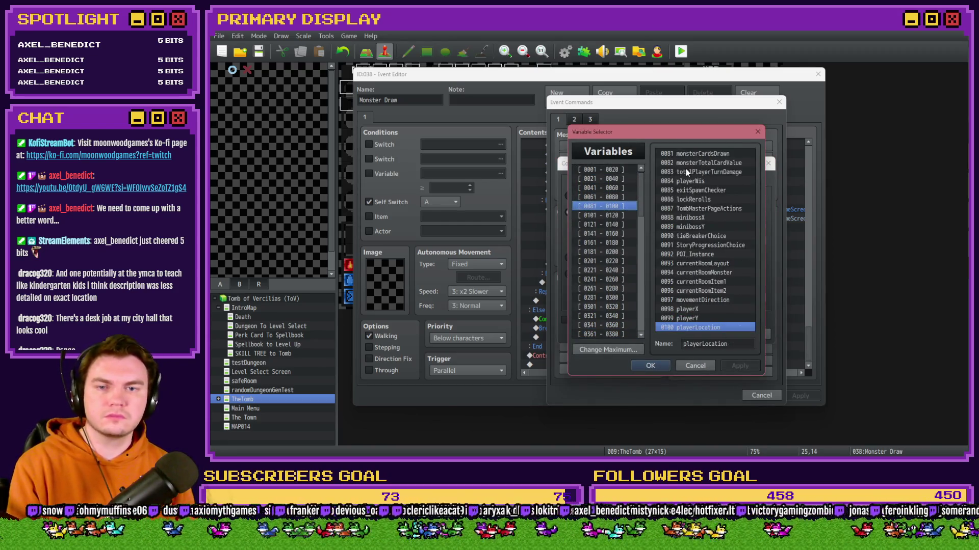
double_click(698, 163)
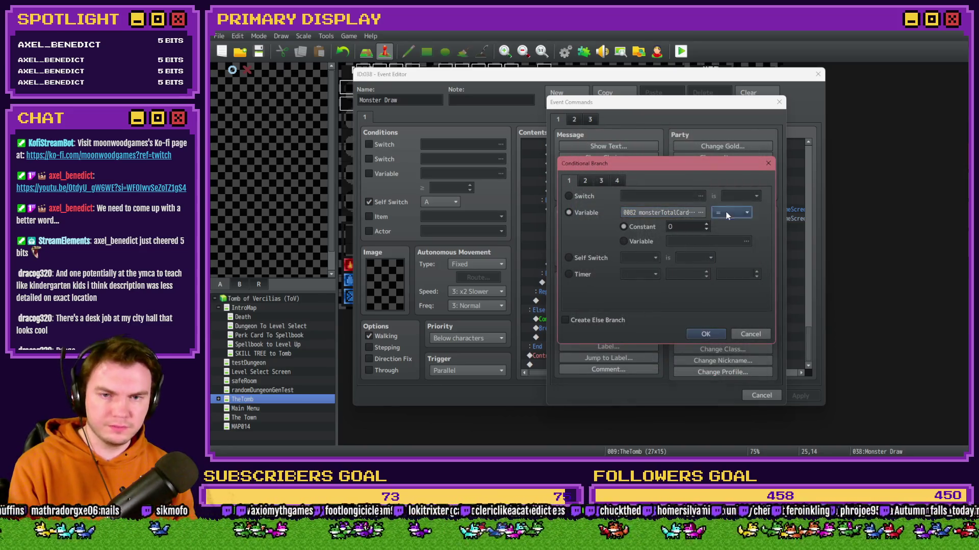
Make the condition monsterTotalCardValue ≥ variable cardTotalValue and confirm the branch
click(731, 213)
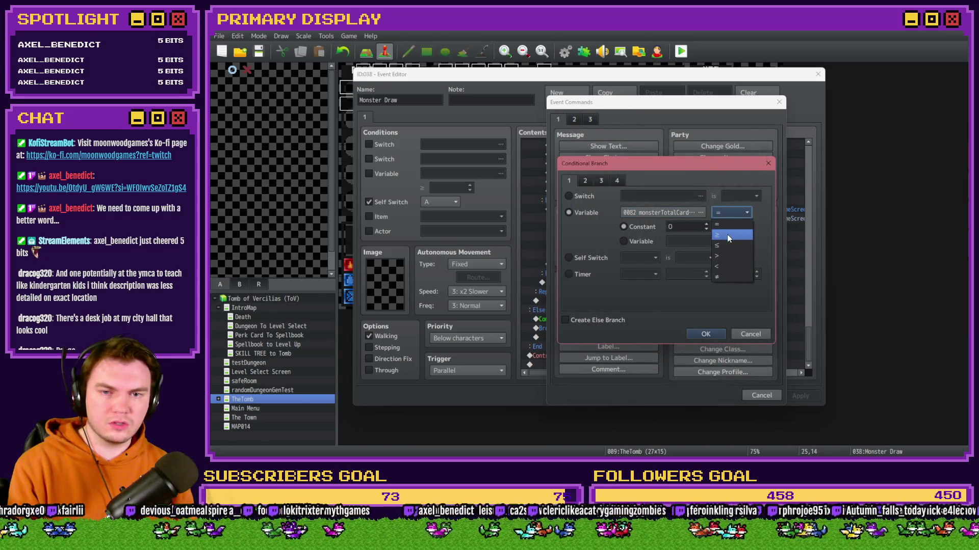
click(726, 234)
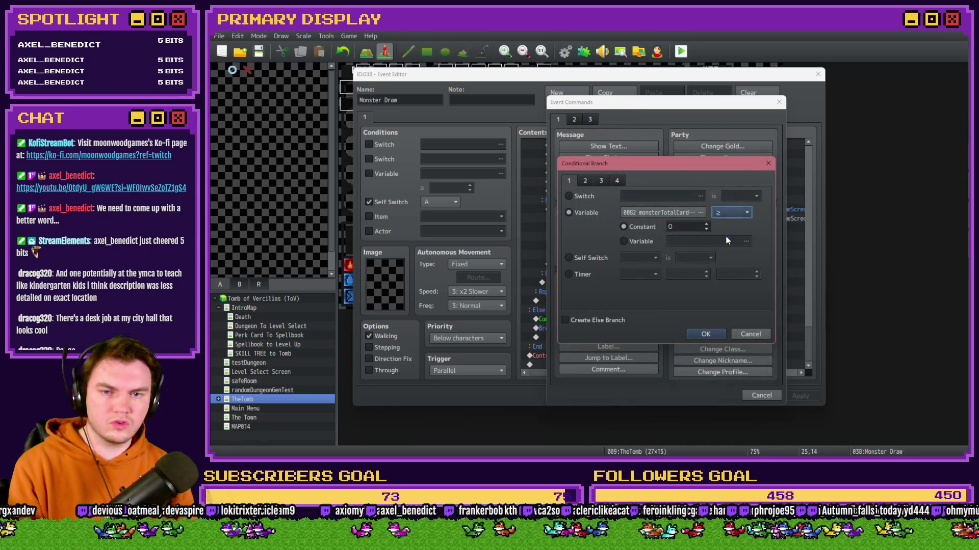
click(636, 241)
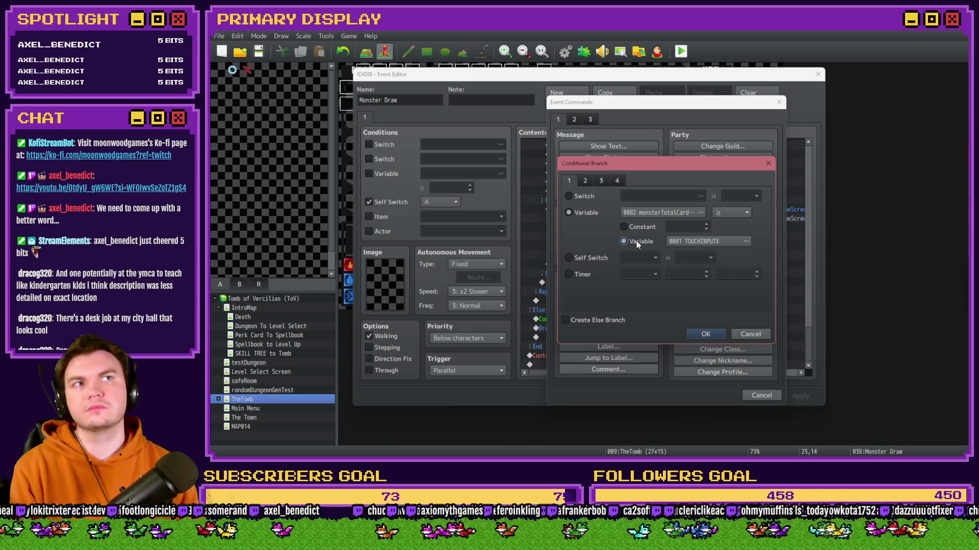
click(718, 243)
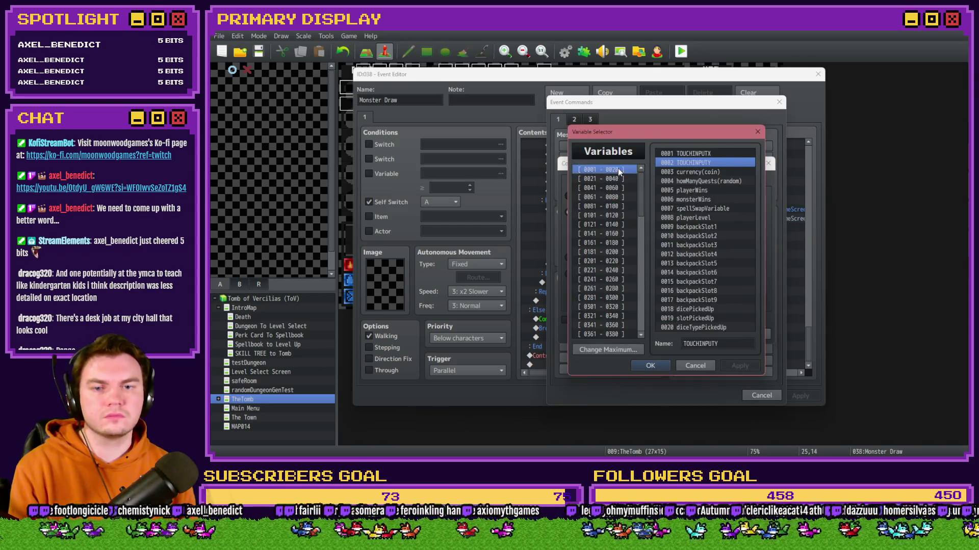
click(616, 178)
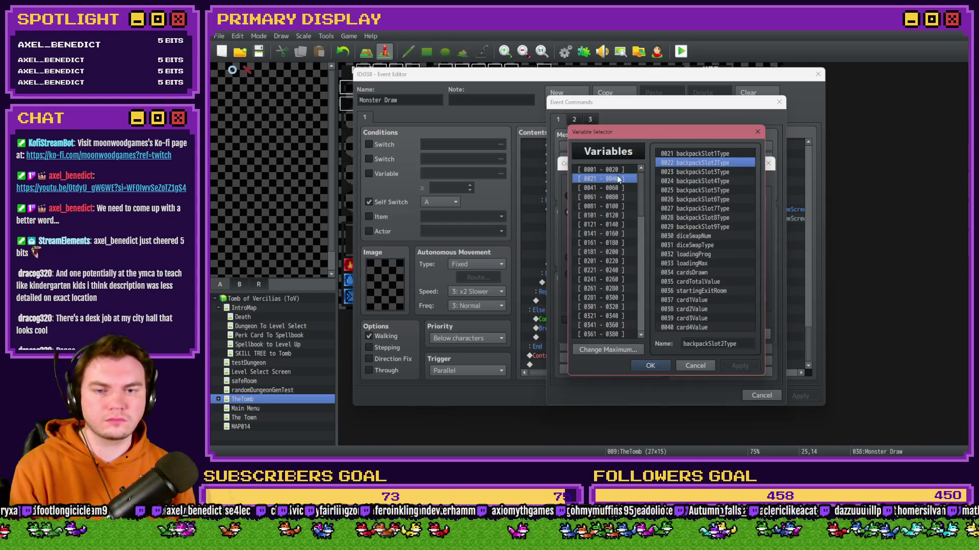
double_click(717, 284)
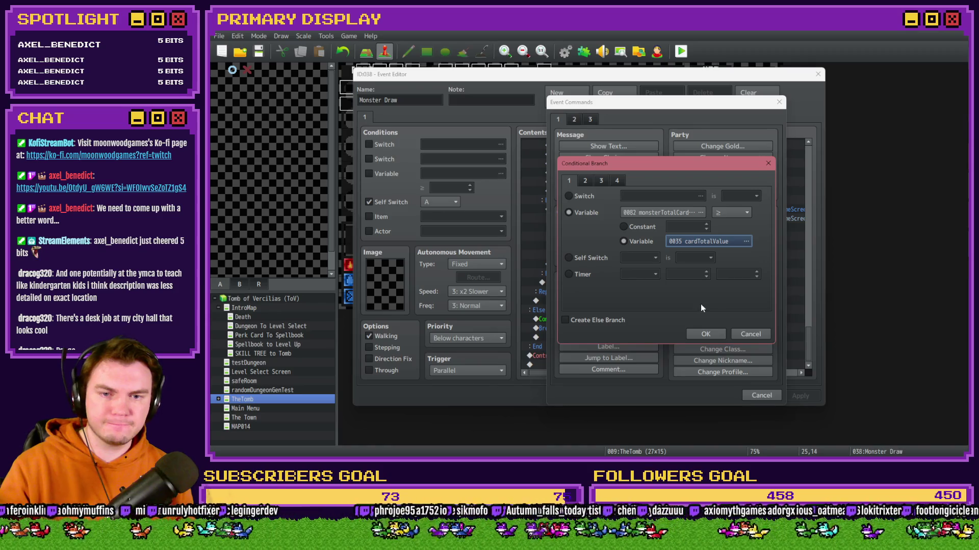
click(703, 335)
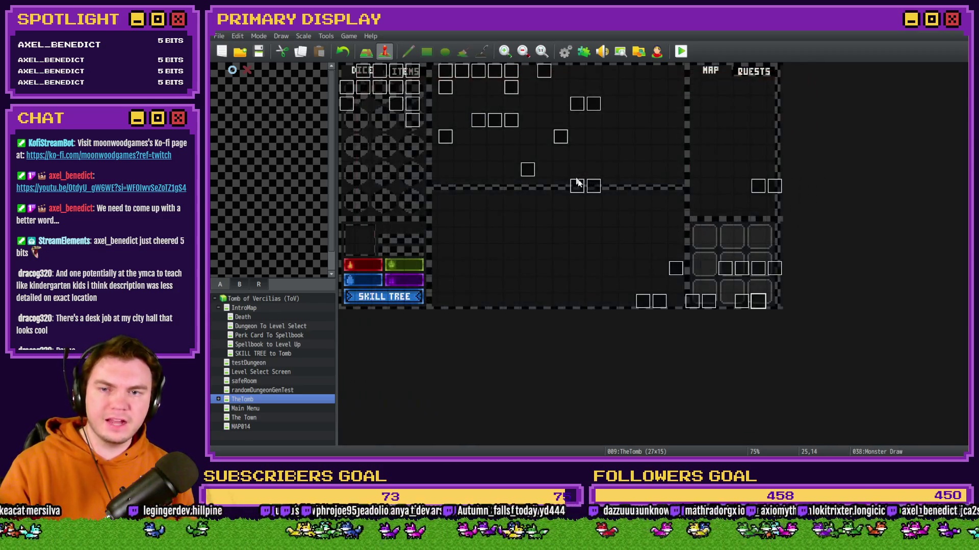
double_click(737, 299)
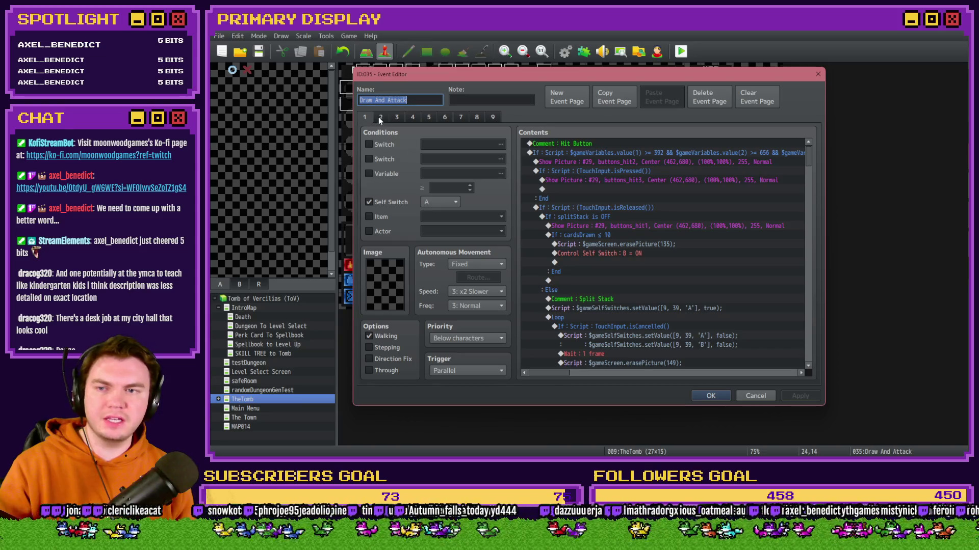
Review Draw And Attack pages 1, 2 and 3, then show page 4 (switch 0064 monsterBlackjack)
click(380, 118)
drag(809, 226, 817, 379)
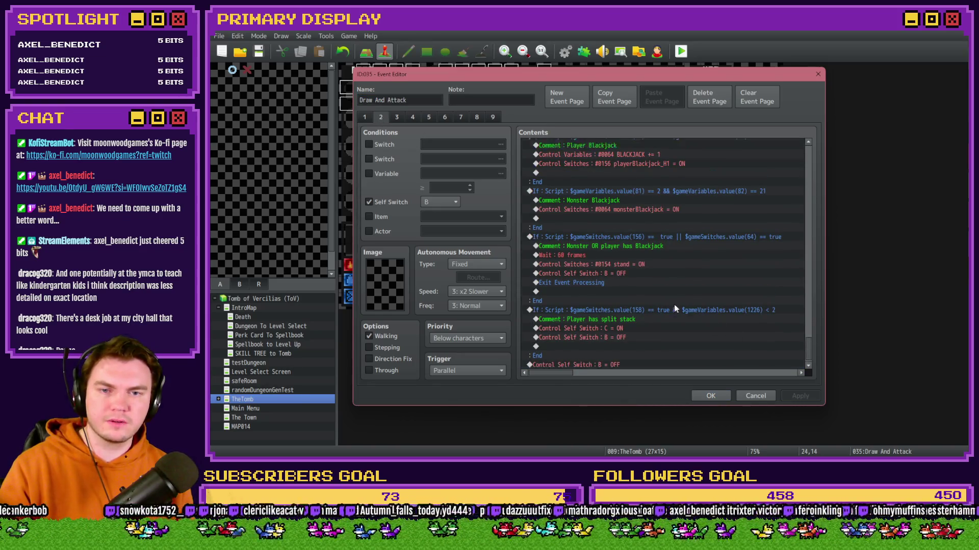
scroll(674, 308, up, 3)
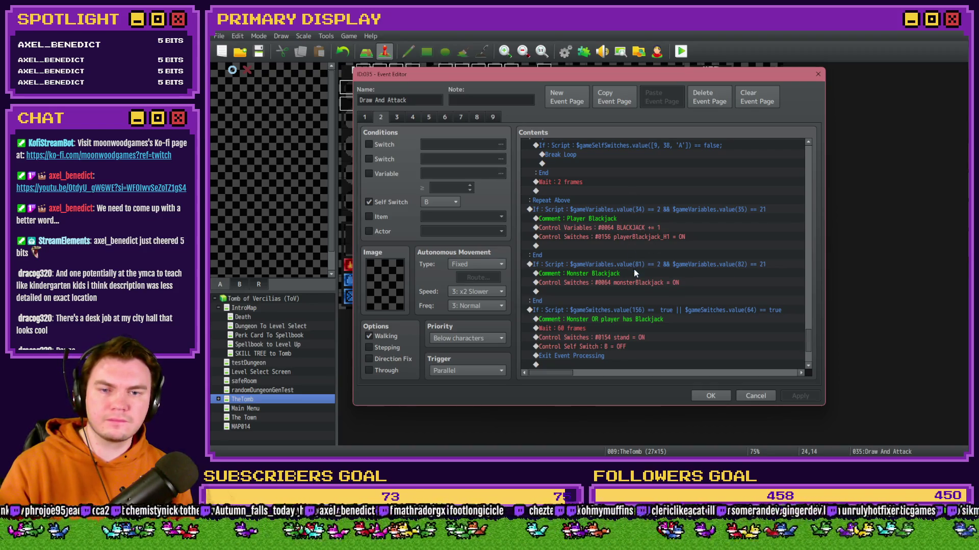
scroll(635, 267, down, 3)
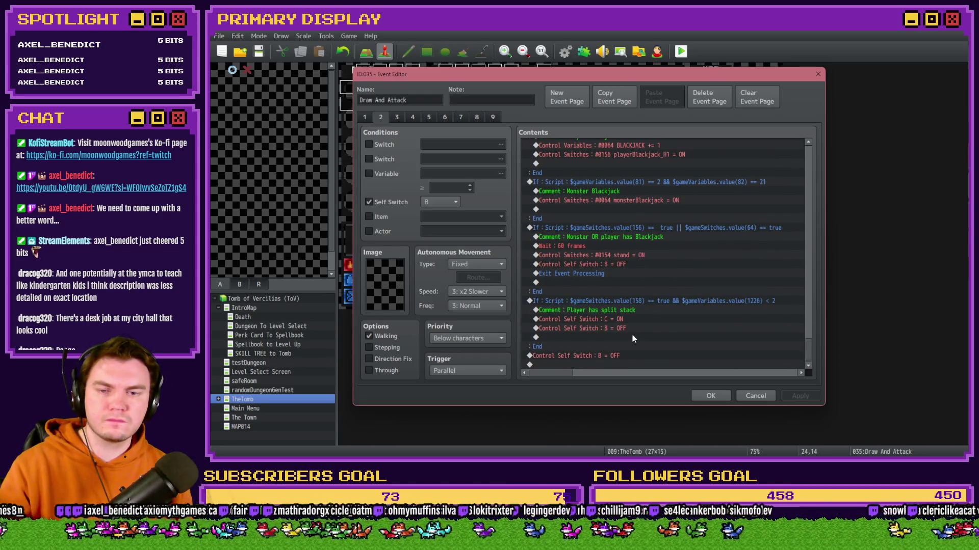
scroll(632, 333, up, 9)
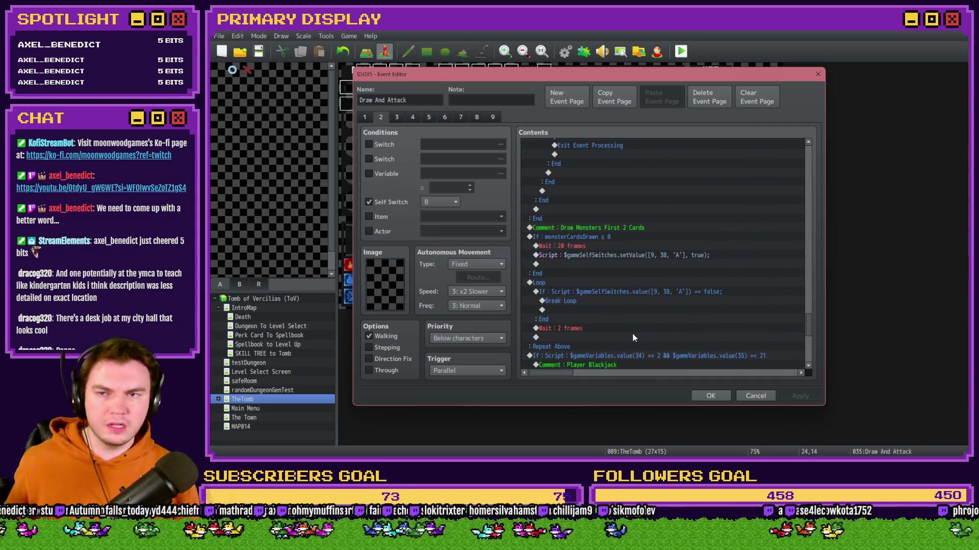
click(365, 117)
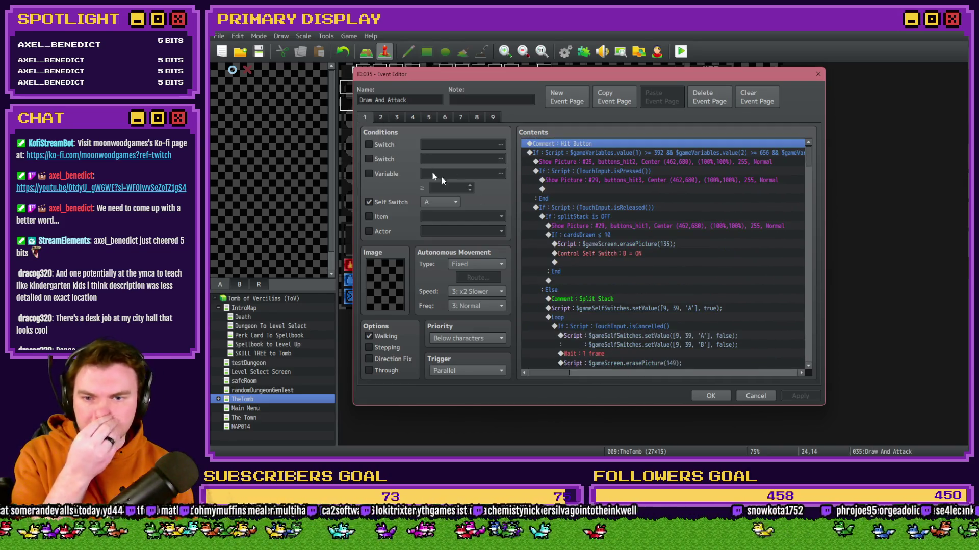
click(379, 117)
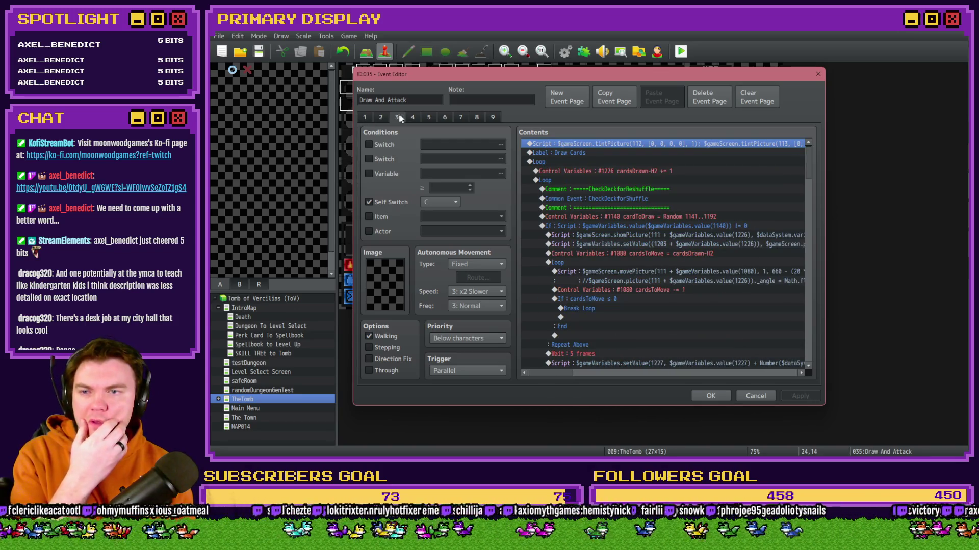
click(396, 117)
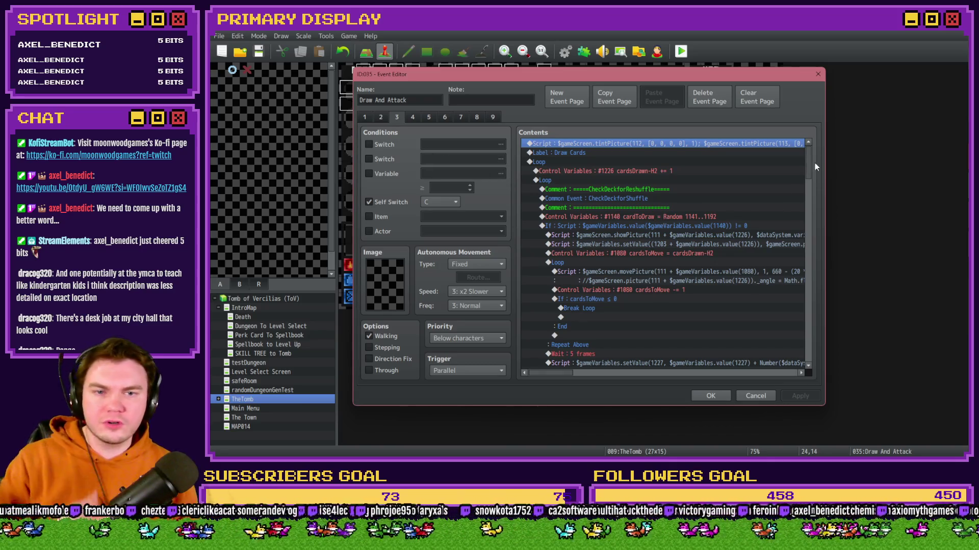
drag(808, 162, 804, 351)
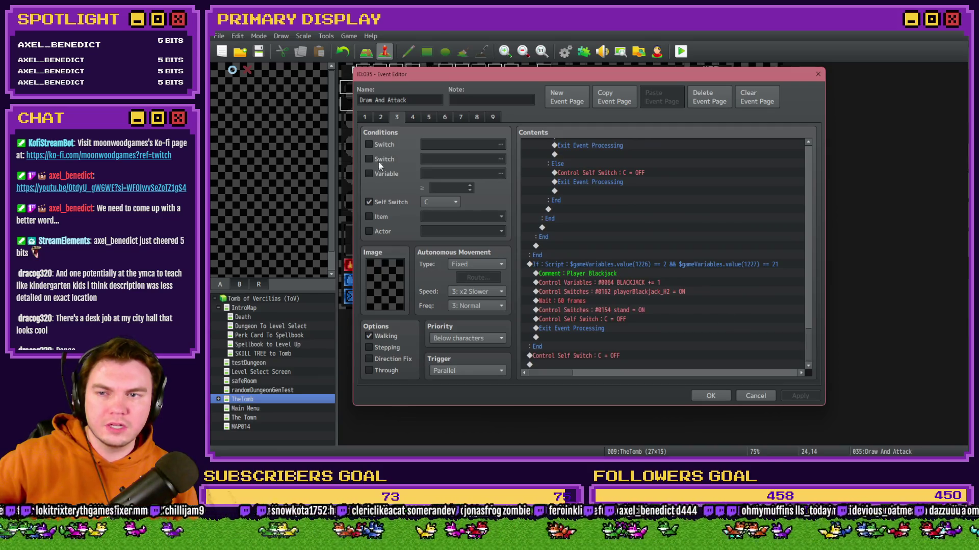
click(415, 116)
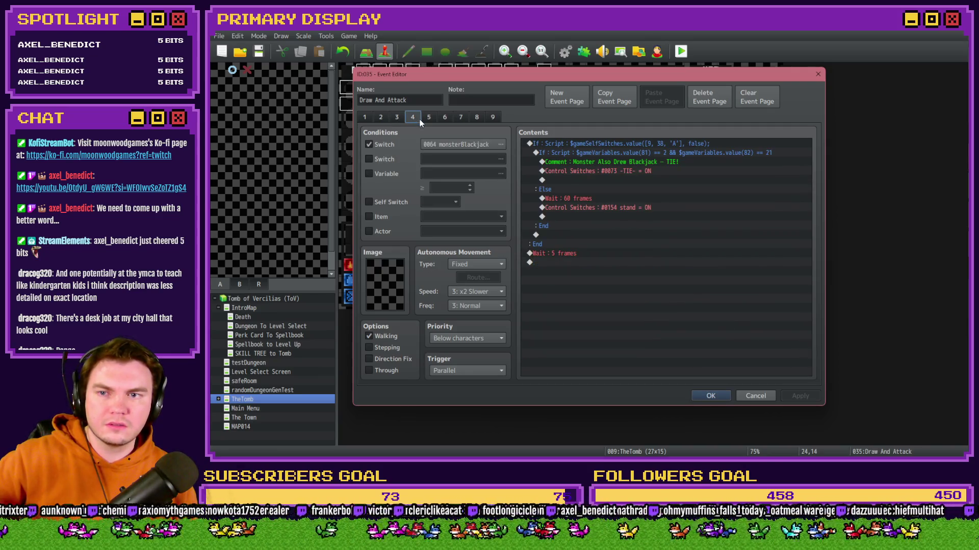
Move past pages 5 and 6 to page 7 (switch 0154 stand) and scroll to its draw loop
click(428, 121)
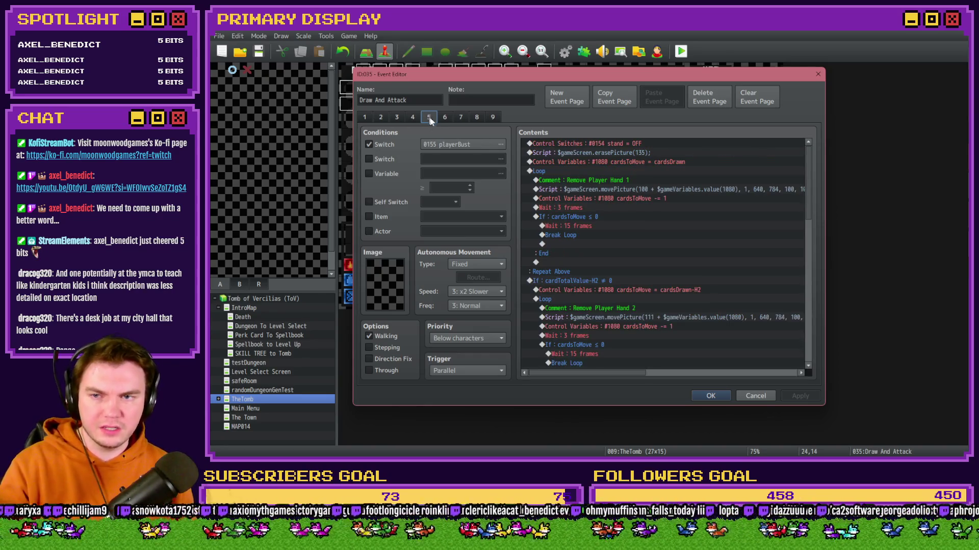
click(447, 120)
click(461, 119)
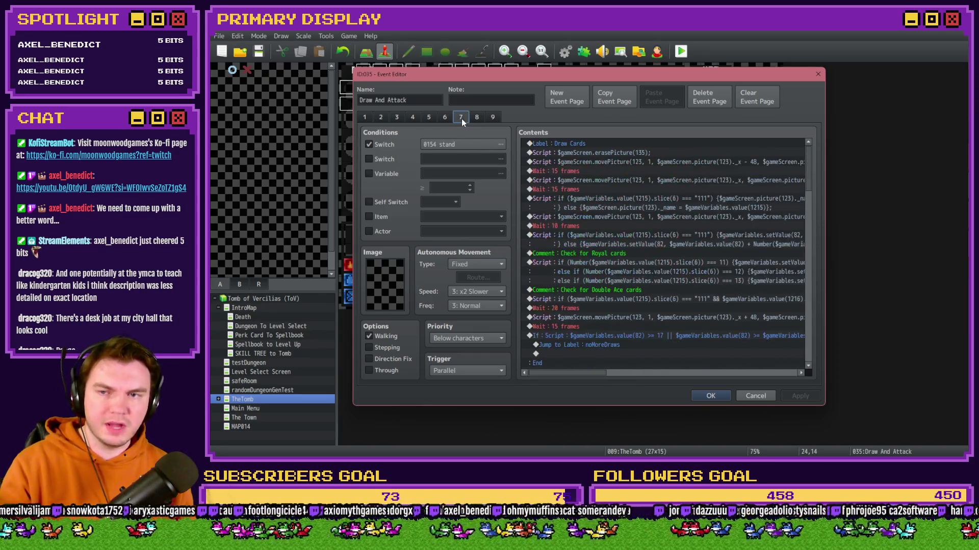
mouse_move(808, 163)
mouse_down()
mouse_move(806, 332)
mouse_move(809, 314)
mouse_up()
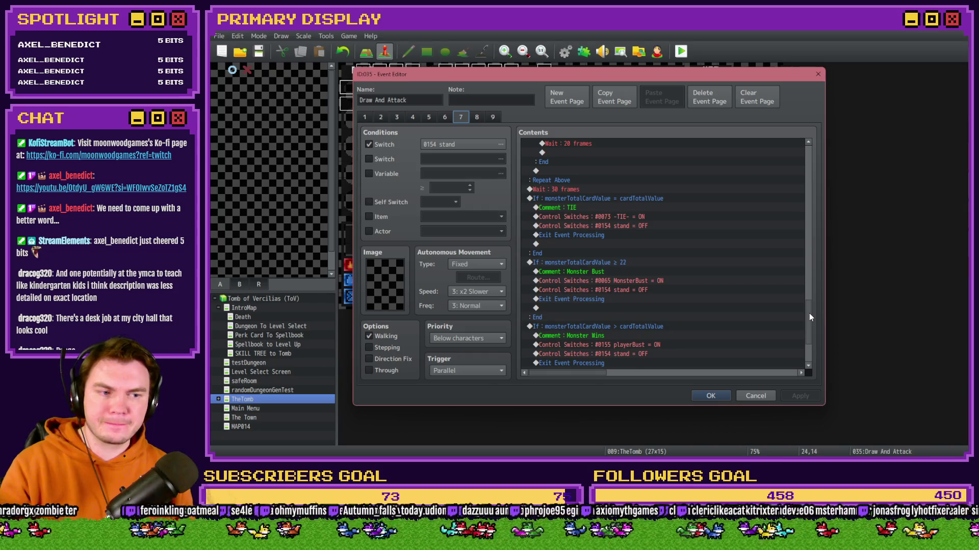
mouse_move(809, 313)
mouse_down()
mouse_move(813, 142)
mouse_move(812, 185)
mouse_move(810, 154)
mouse_up()
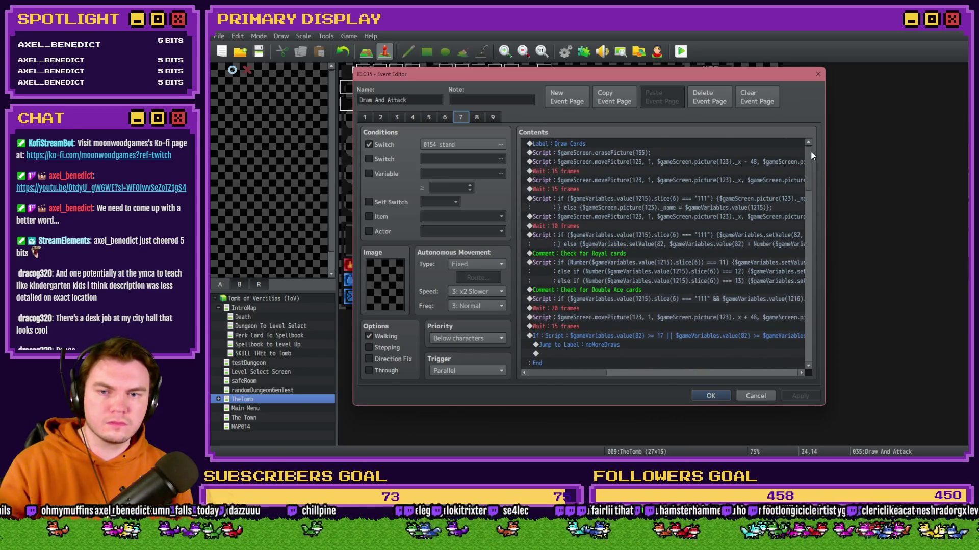
mouse_move(809, 157)
mouse_down()
mouse_move(807, 209)
mouse_move(806, 183)
mouse_up()
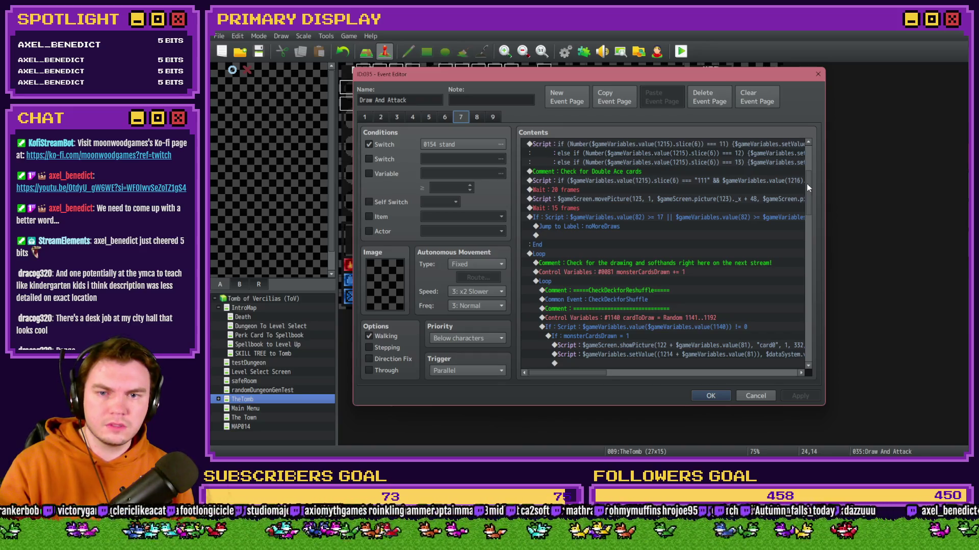
mouse_move(592, 377)
mouse_down()
mouse_move(632, 376)
mouse_move(570, 376)
mouse_up()
click(593, 226)
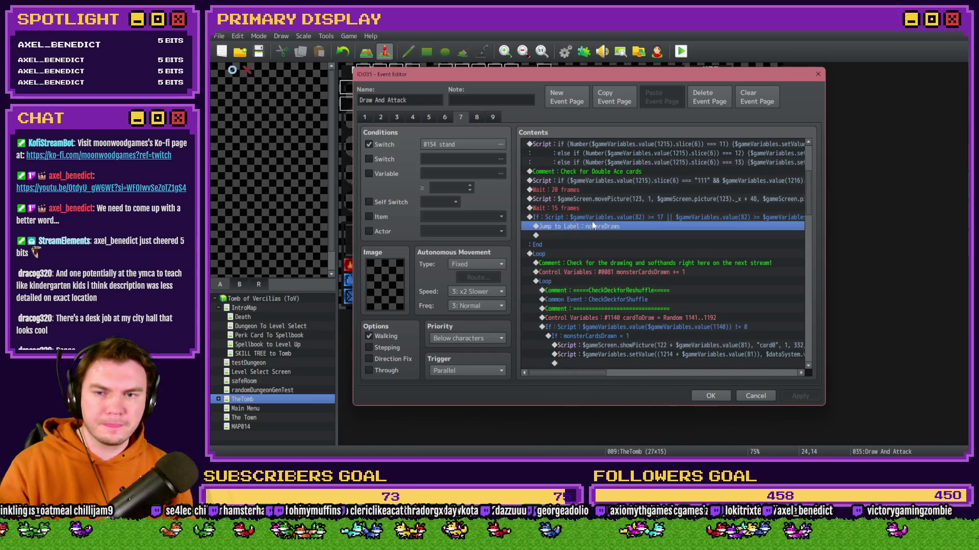
Inspect the noMoreDraws block, close Draw And Attack with OK, and reopen Monster Draw
click(592, 217)
scroll(593, 217, down, 2)
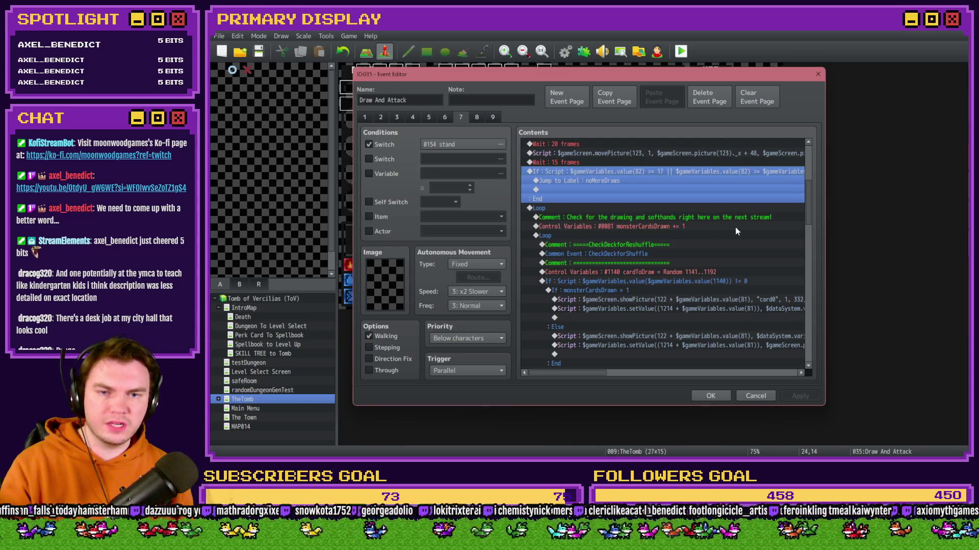
click(622, 218)
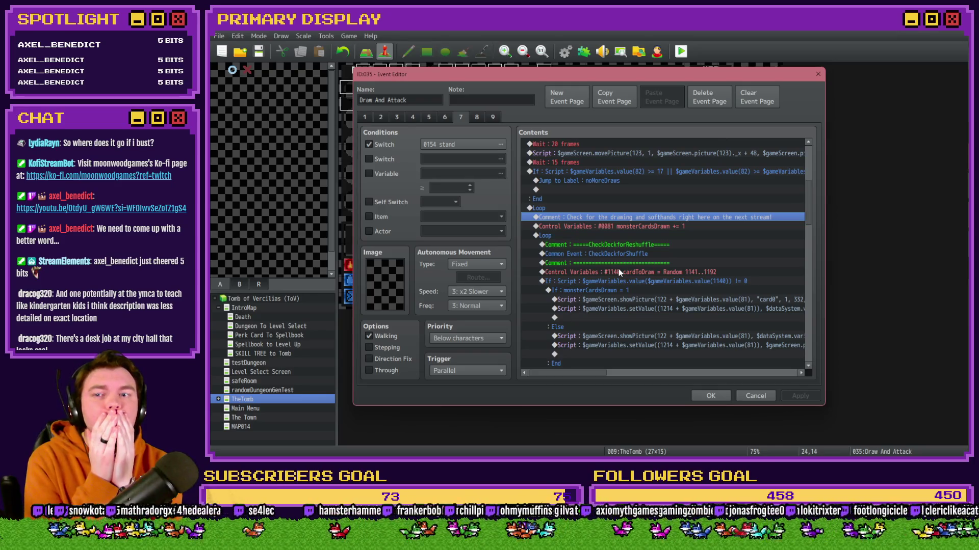
click(712, 398)
double_click(750, 304)
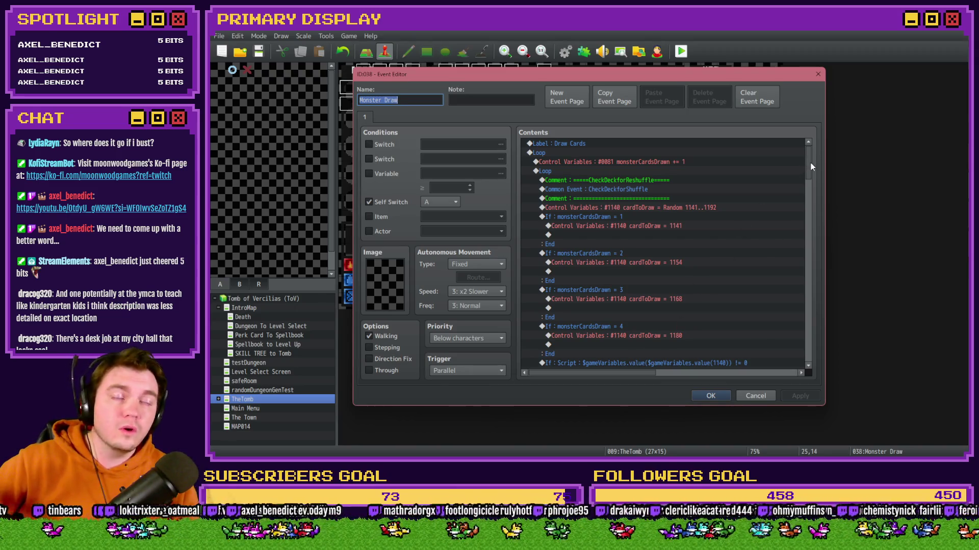
double_click(603, 143)
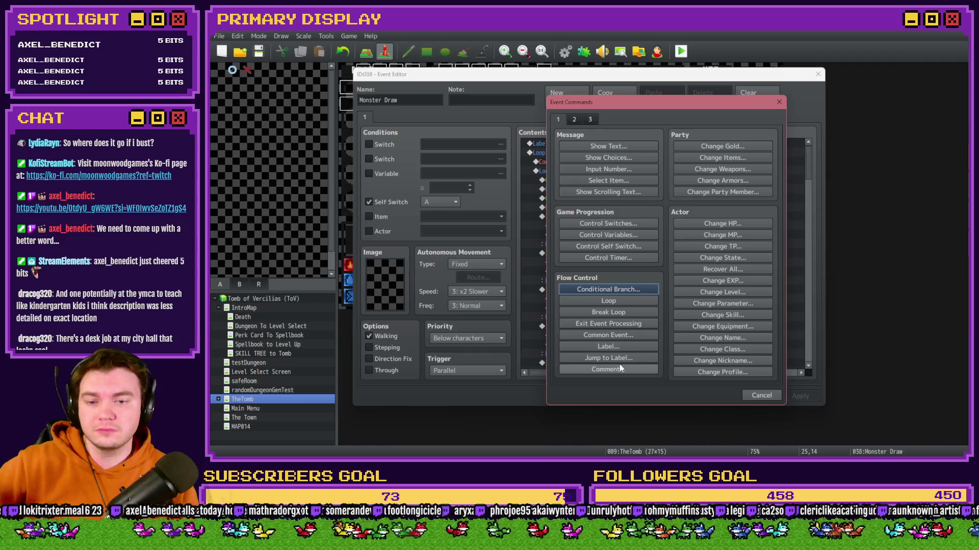
Add the top comment '========ONLY HANDLES THE FIRST TWO MONSTER CARDS!!!=======', then add '===' to it
click(621, 368)
text(==)
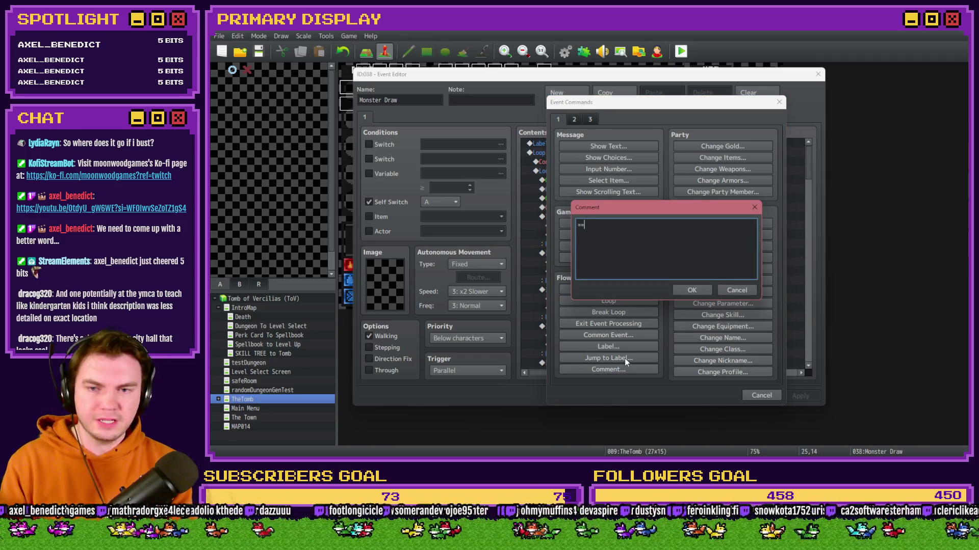
text(======ONLY)
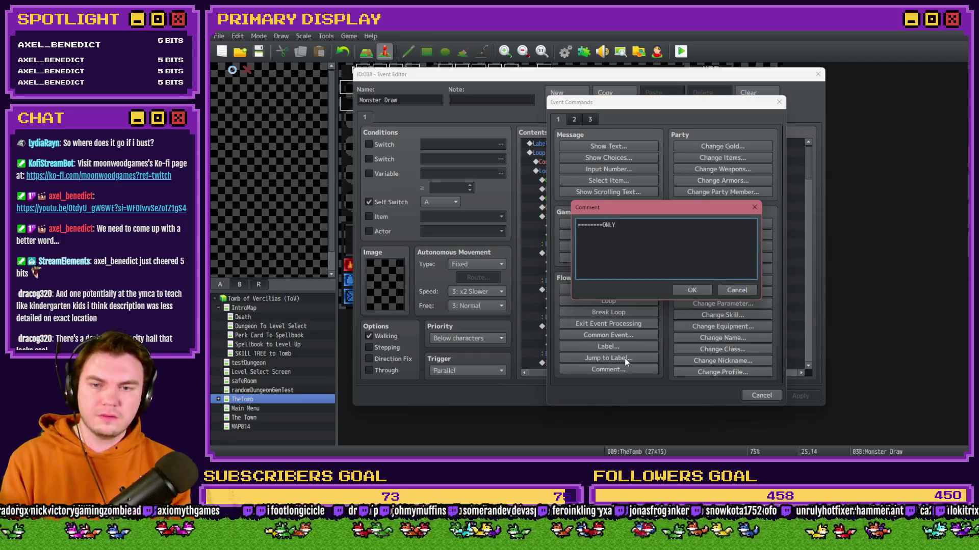
text( HANDLES )
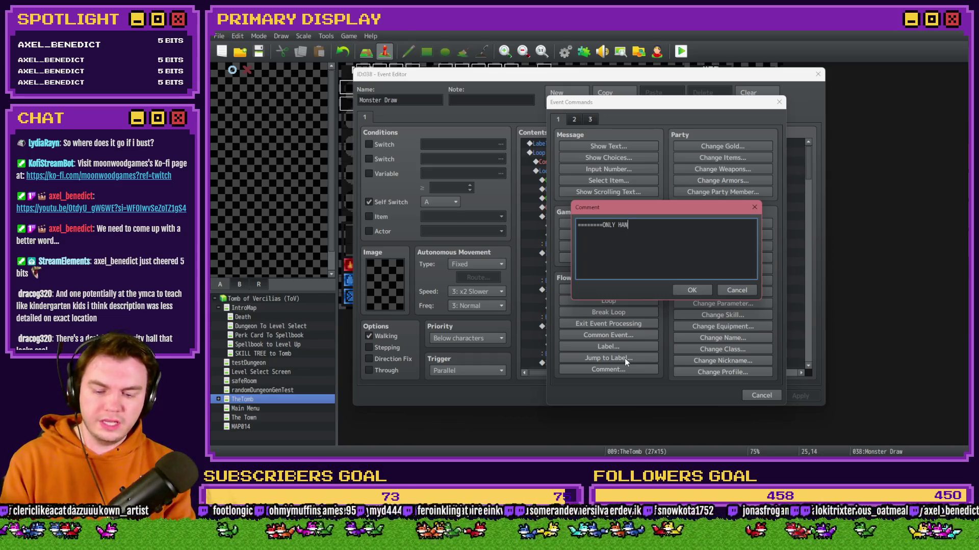
text(THE F)
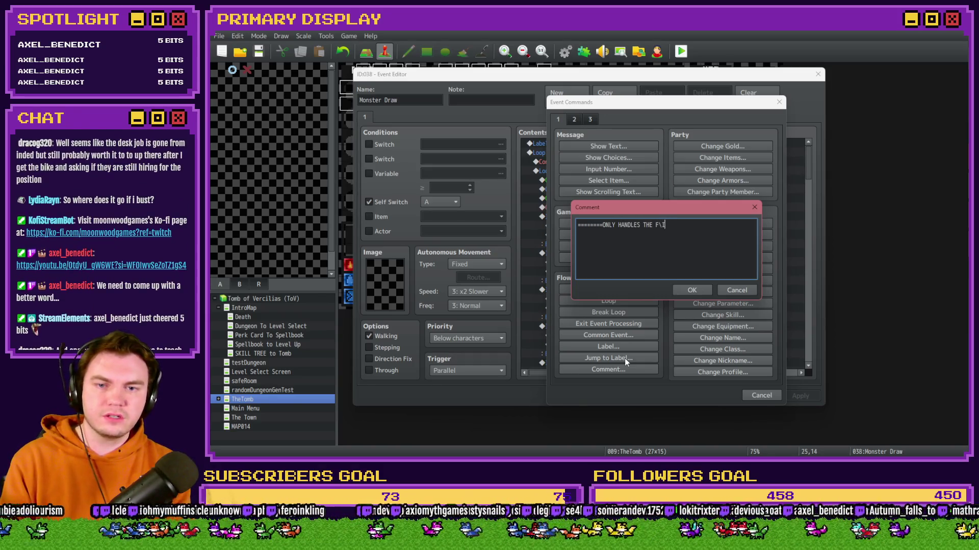
text(IRST TWO MONS)
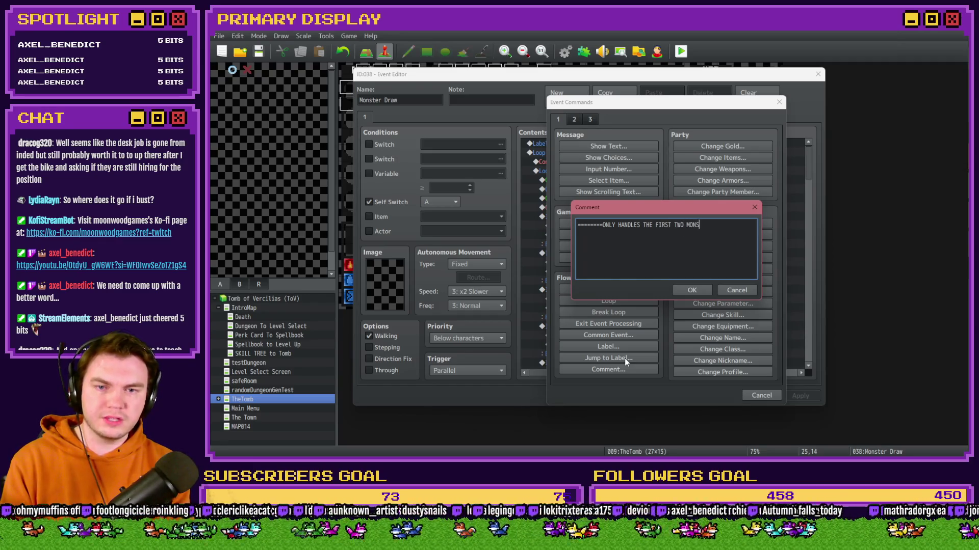
text(TER CARDS!!!)
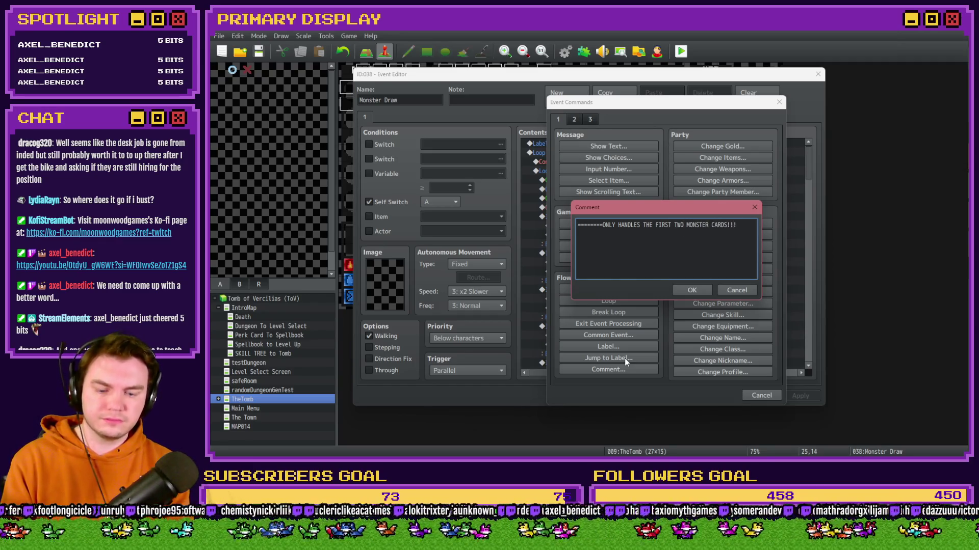
text(=======)
key(Return)
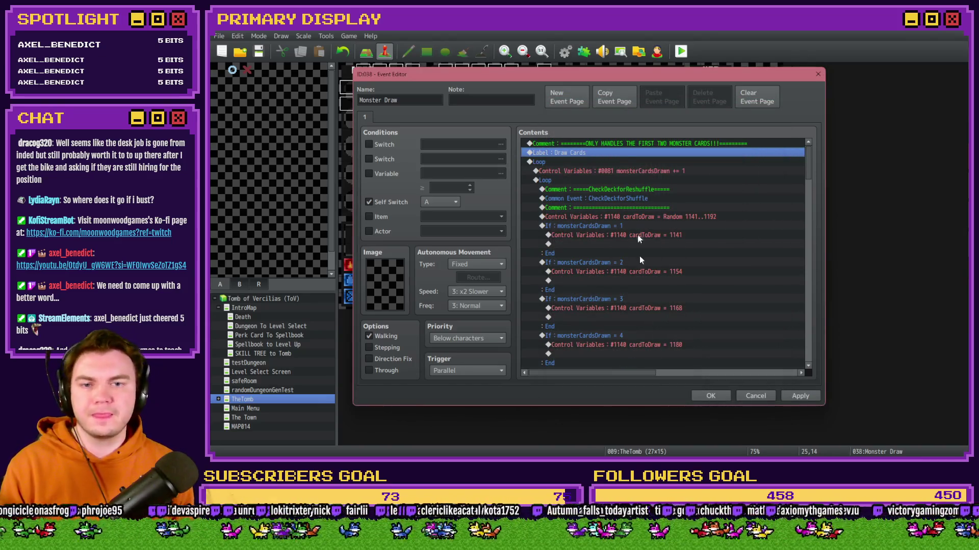
double_click(605, 144)
key(BackSpace)
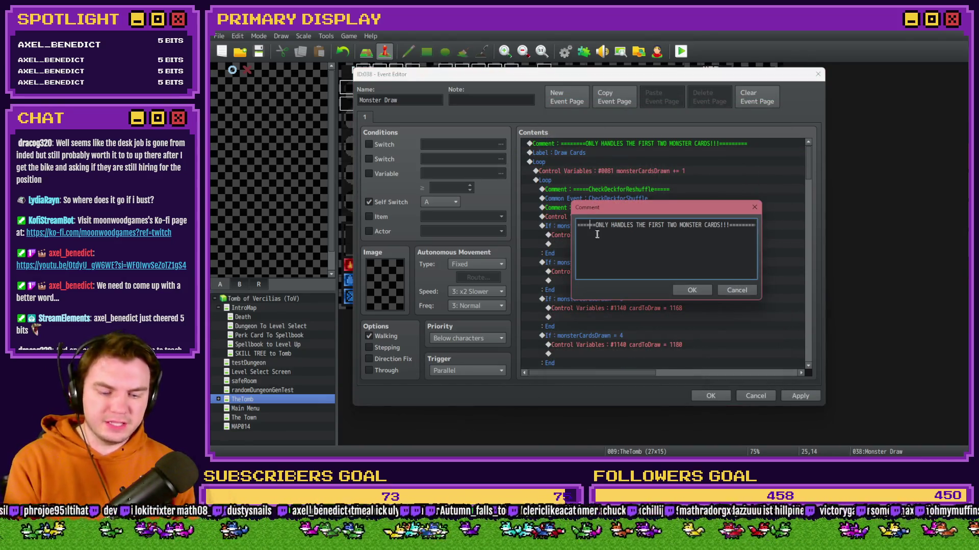
text(===)
click(692, 290)
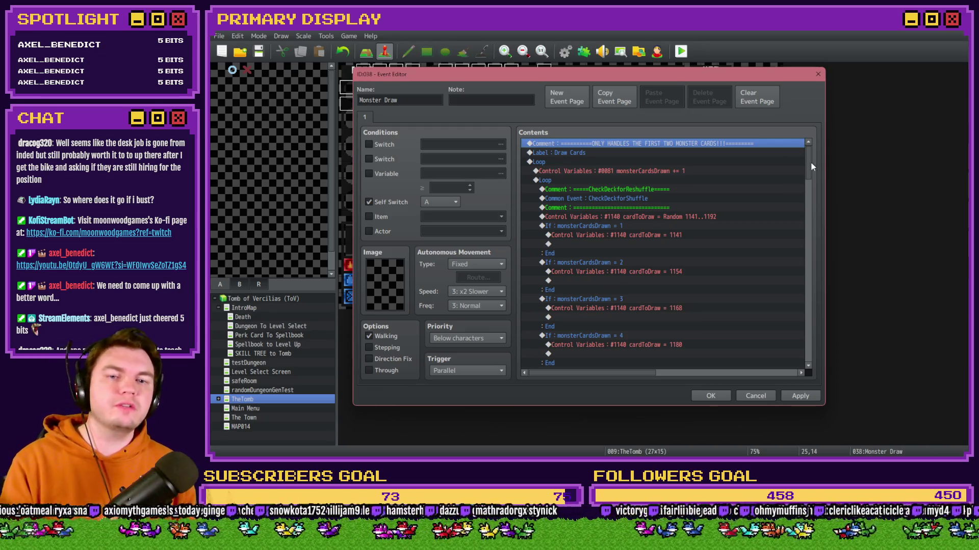
mouse_move(811, 166)
mouse_down()
mouse_move(806, 212)
mouse_move(825, 286)
mouse_up()
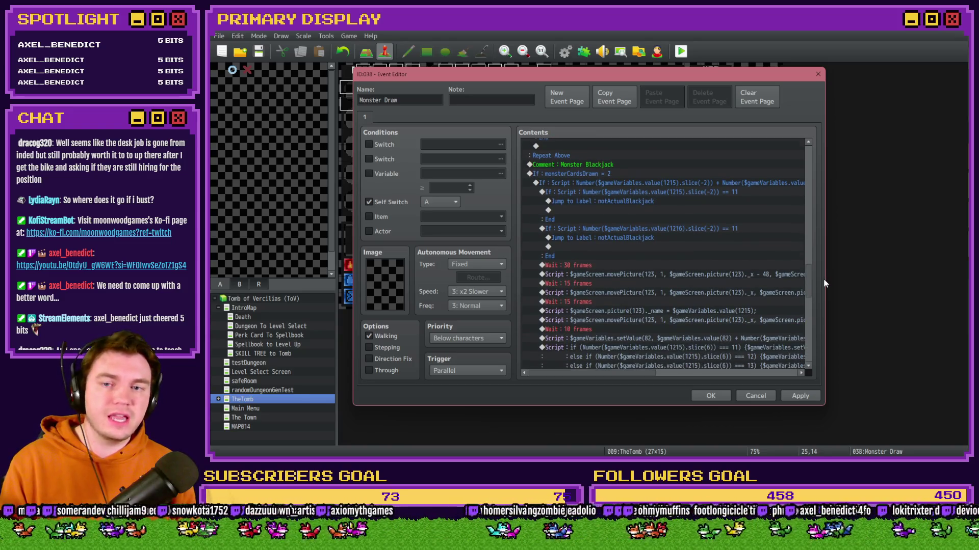
scroll(622, 259, down, 7)
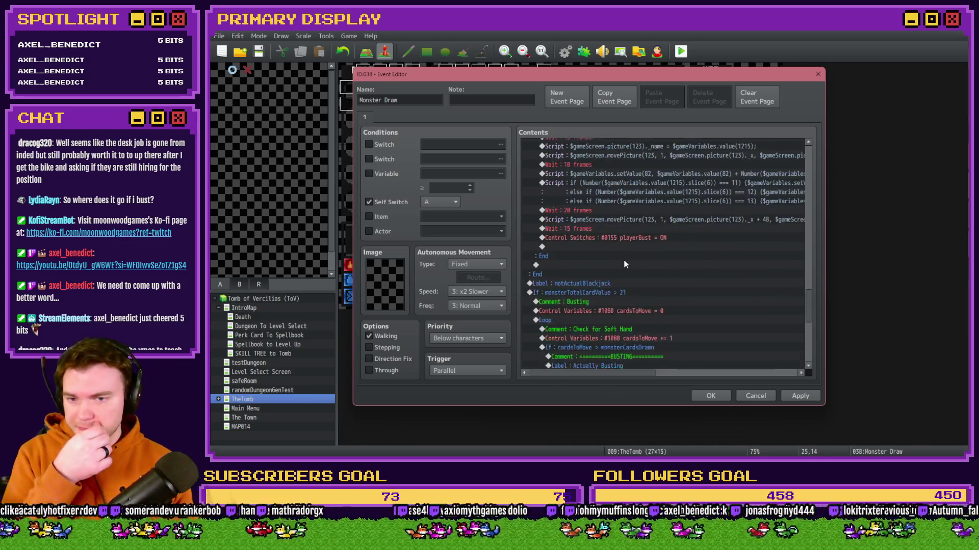
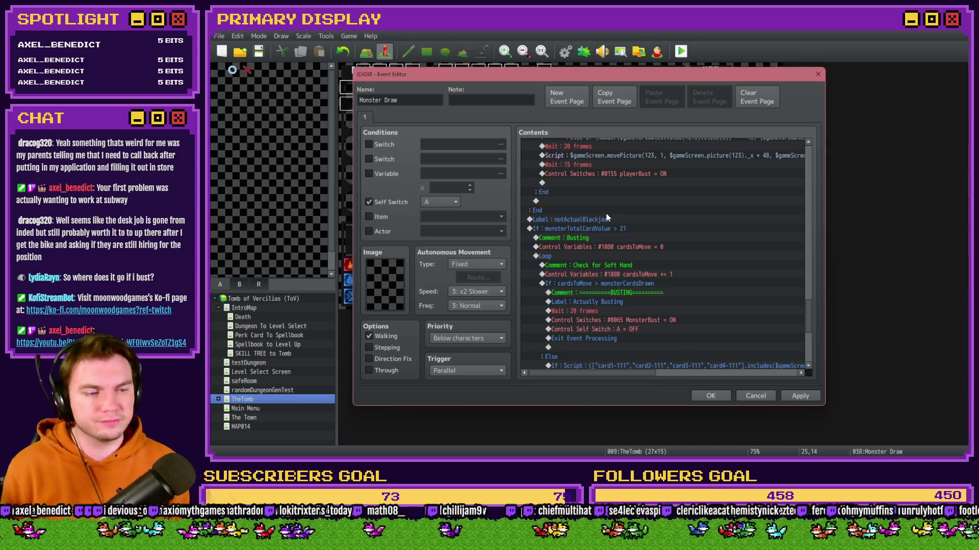
Move the card-check If : Script block from the Else branch above the BUSTING comment
scroll(729, 283, up, 10)
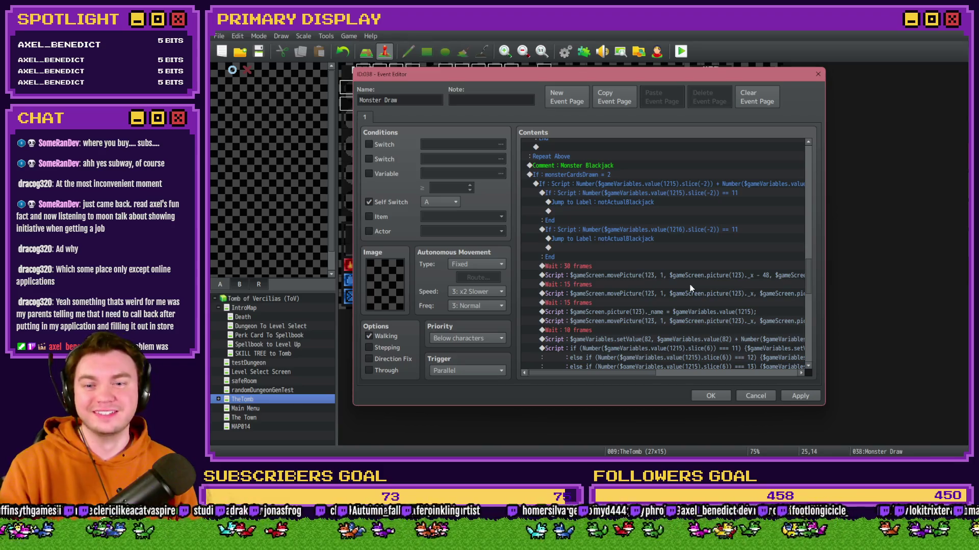
scroll(605, 210, down, 9)
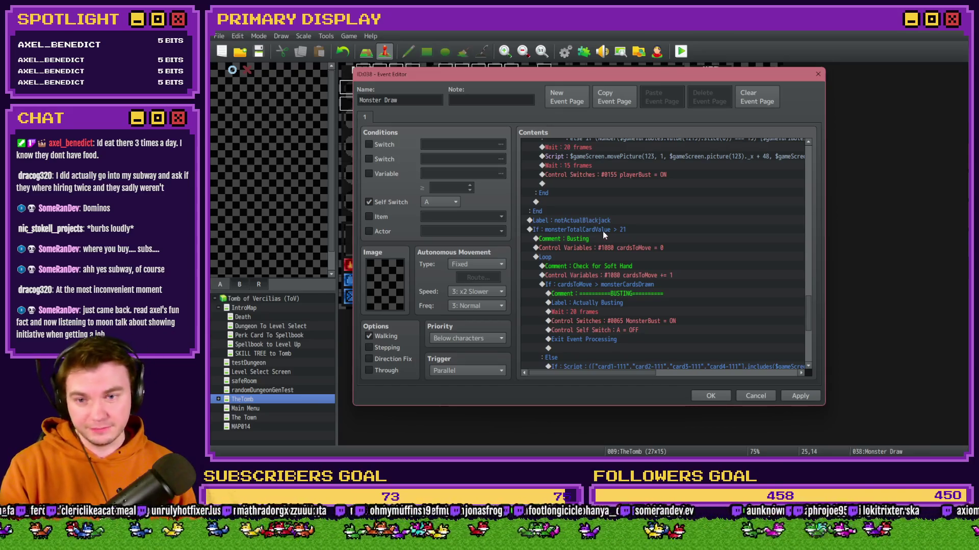
click(620, 251)
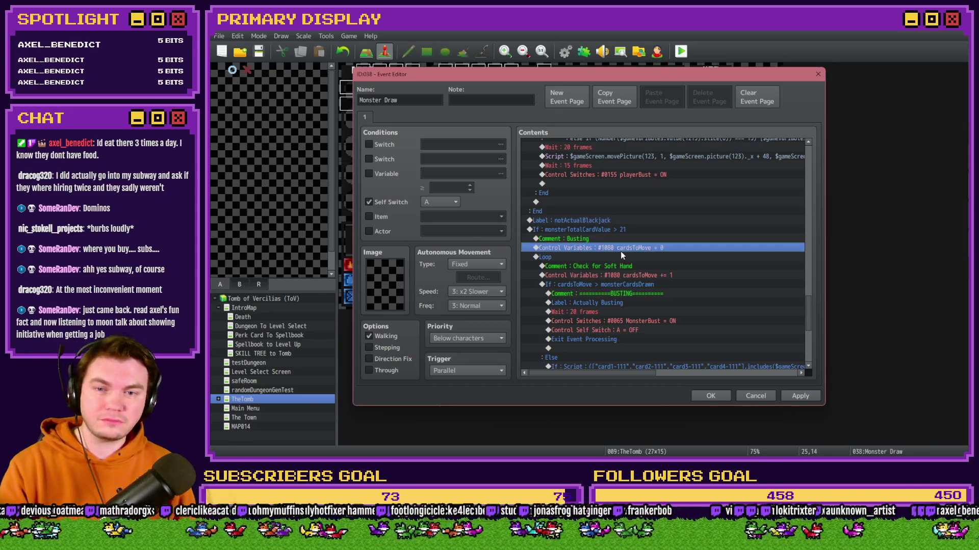
click(619, 257)
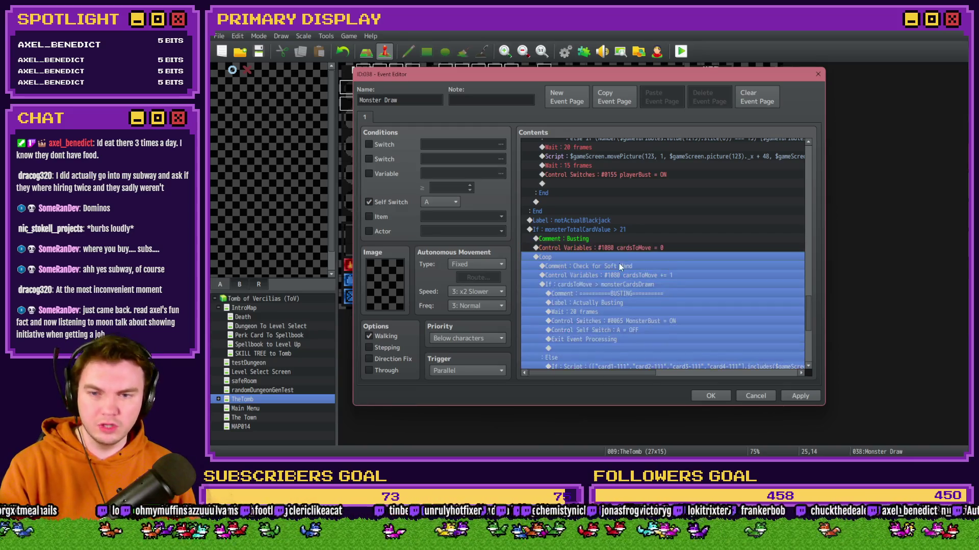
click(620, 266)
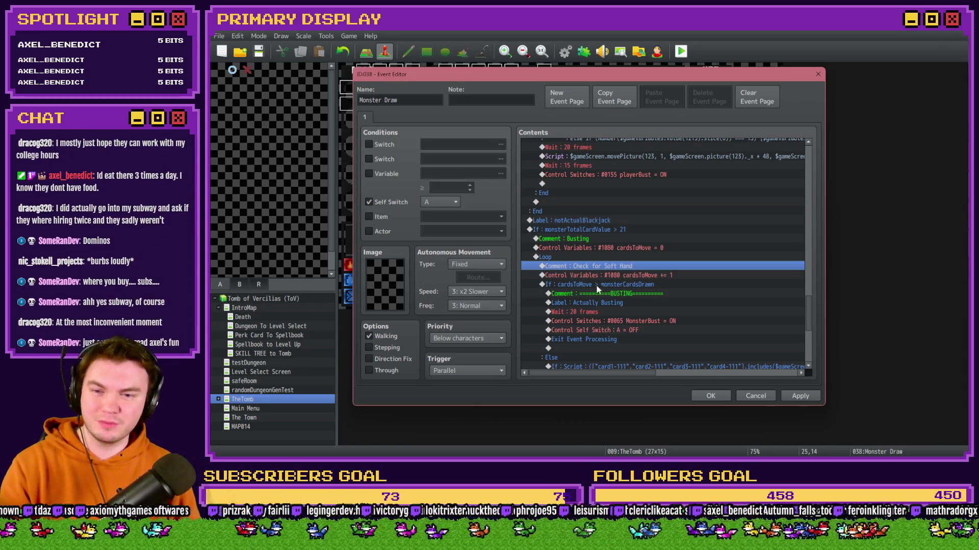
click(581, 285)
scroll(580, 286, down, 2)
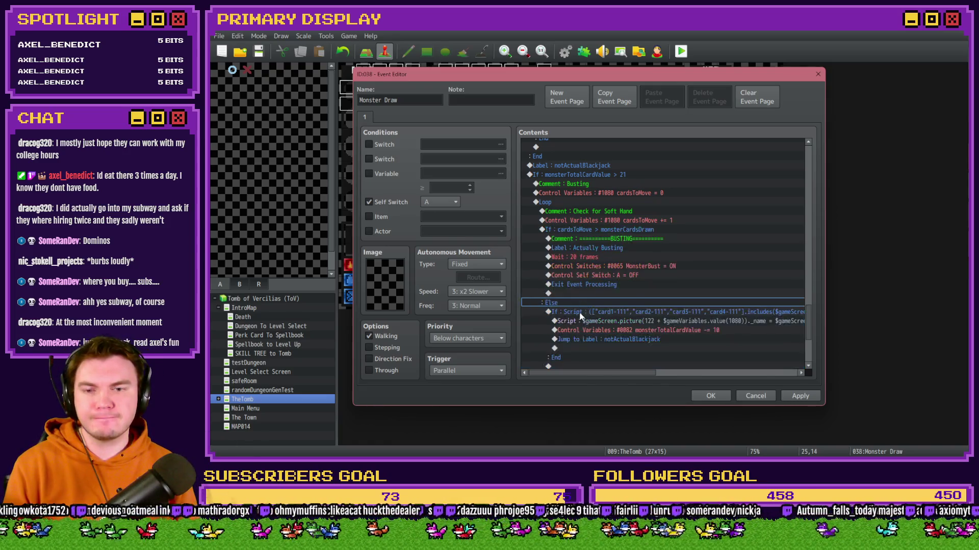
click(579, 313)
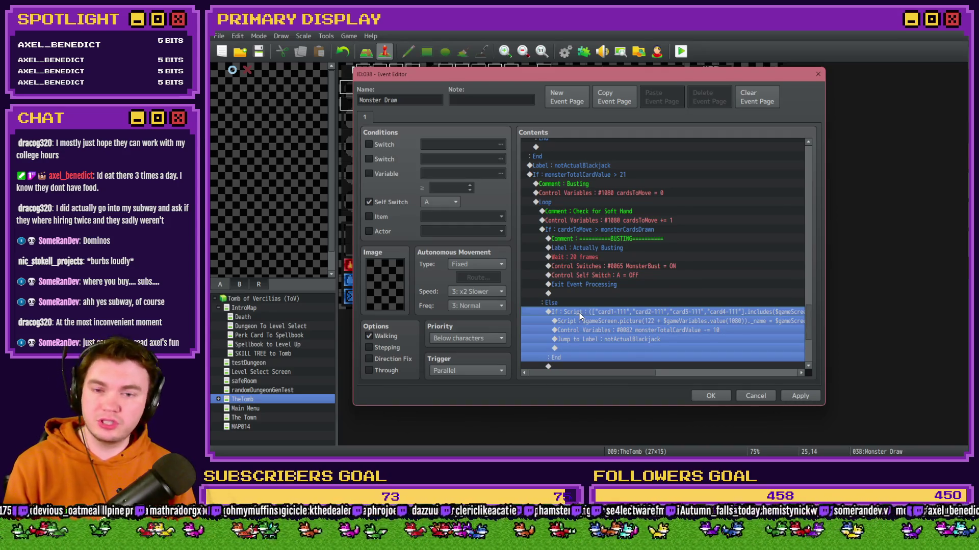
drag(579, 313, 608, 232)
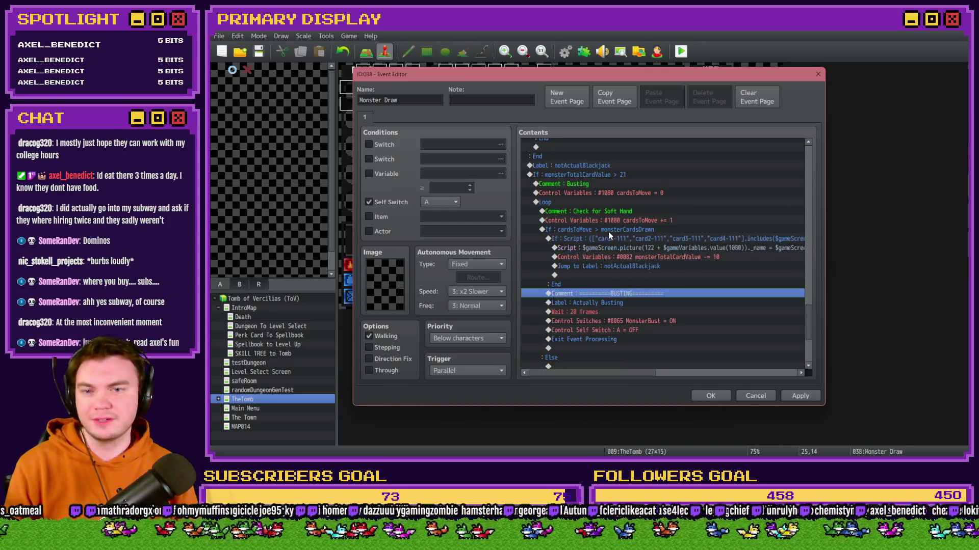
Clear the empty monsterTotalCardValue ≥ cardTotalValue branch and open cardsToMove = 0 for editing
scroll(614, 250, down, 5)
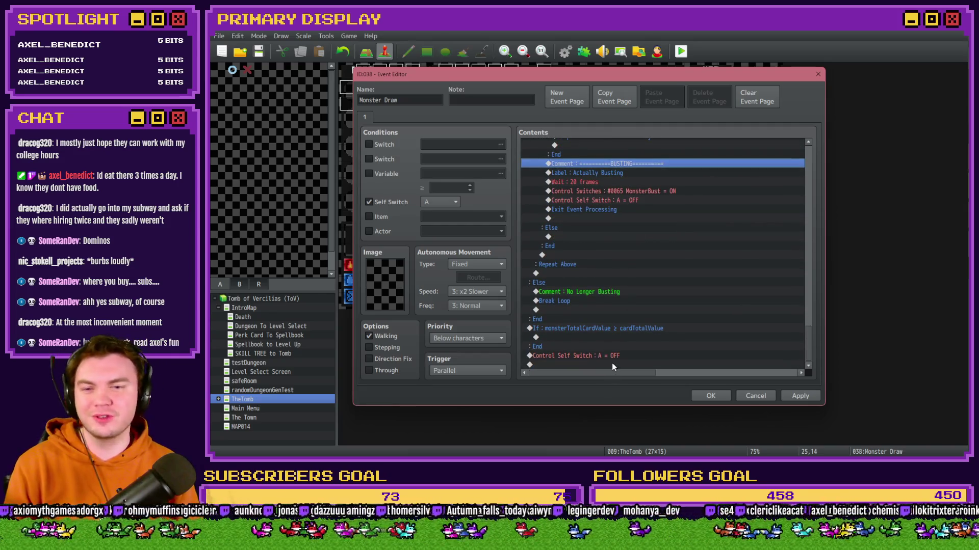
click(606, 332)
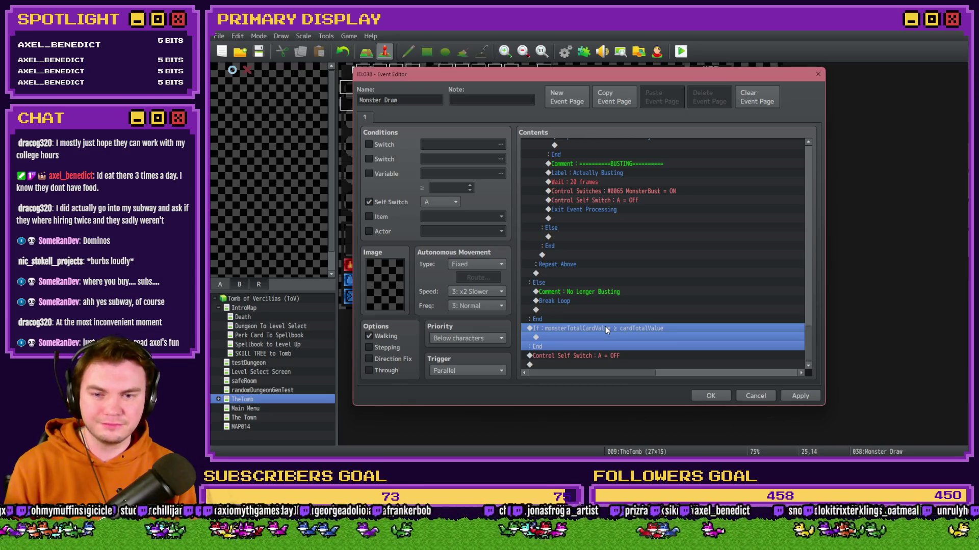
scroll(605, 330, up, 4)
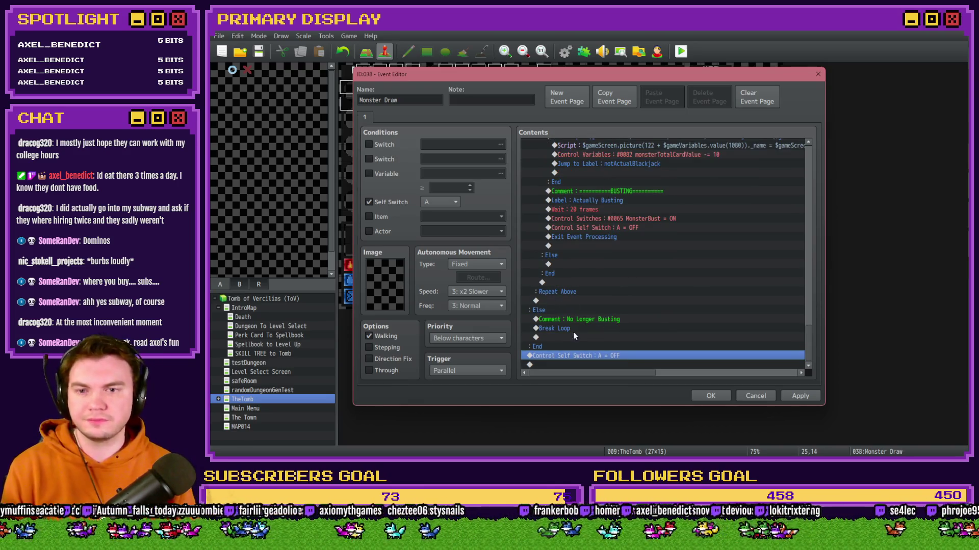
scroll(575, 333, up, 2)
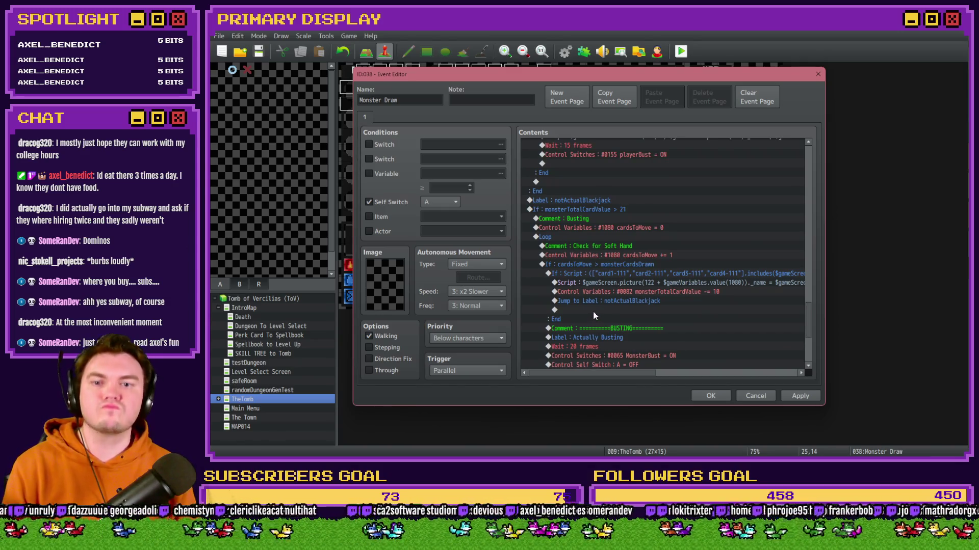
click(563, 237)
click(568, 246)
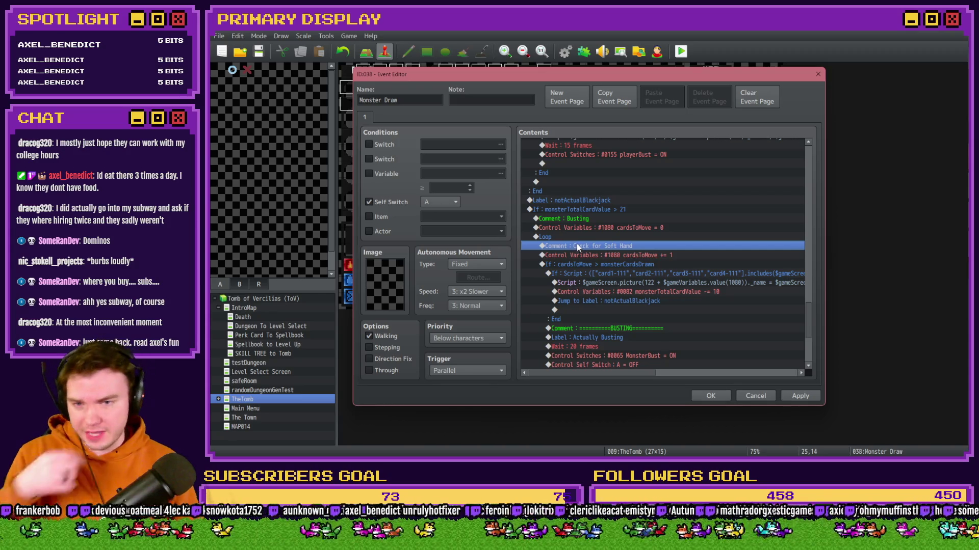
double_click(621, 255)
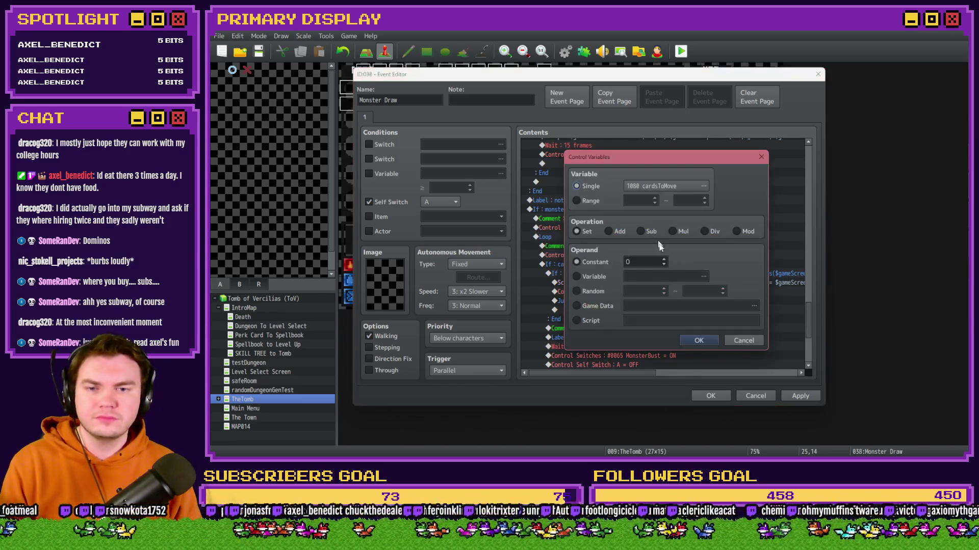
Set cardsToMove's starting value to 1 and move the If : Script block above the Loop
click(705, 345)
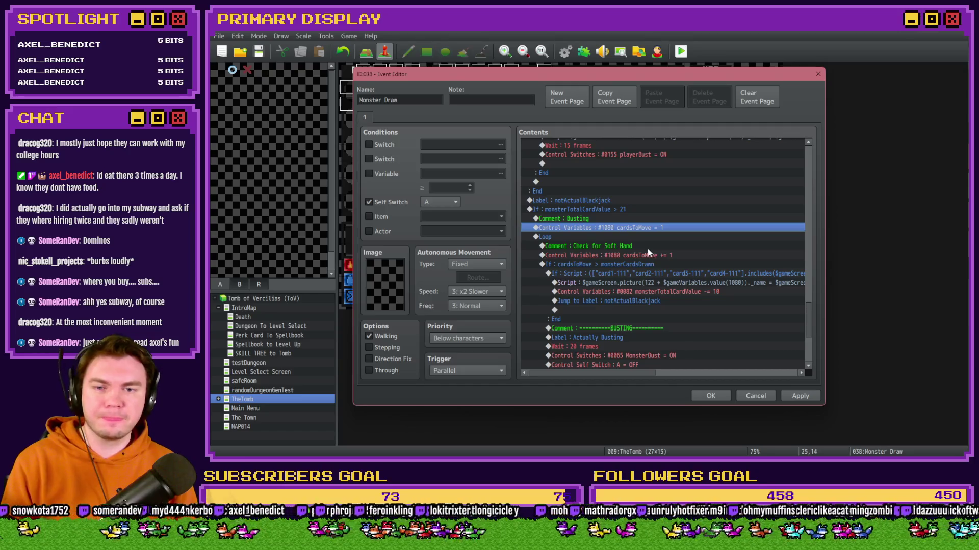
click(645, 256)
click(647, 274)
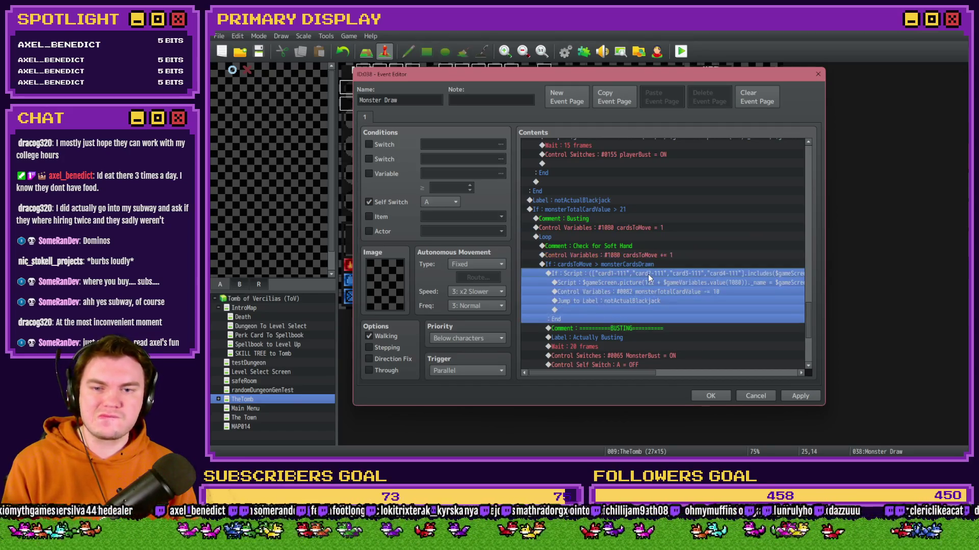
key(ctrl+x)
click(586, 237)
key(ctrl+v)
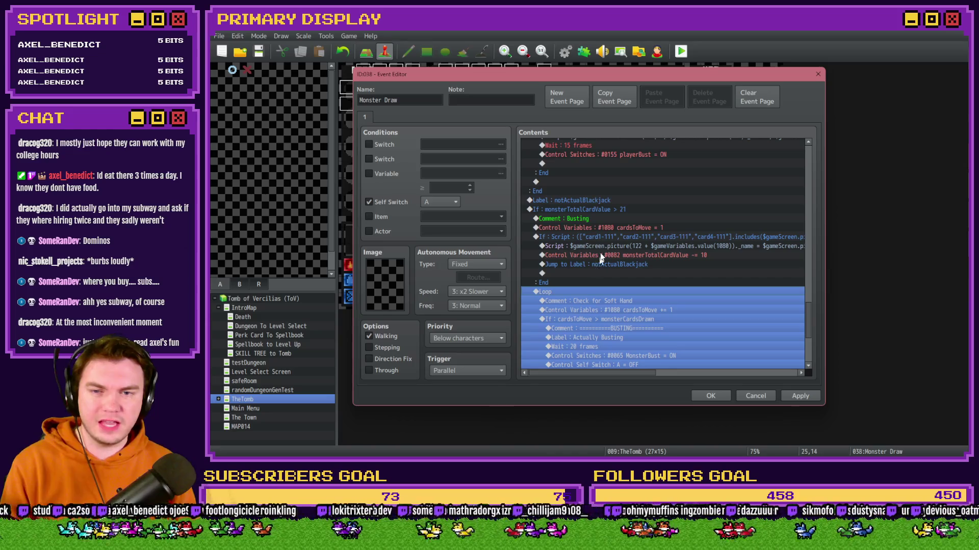
Delete the Jump to Label notActualBlackjack line from the relocated If : Script block
click(617, 227)
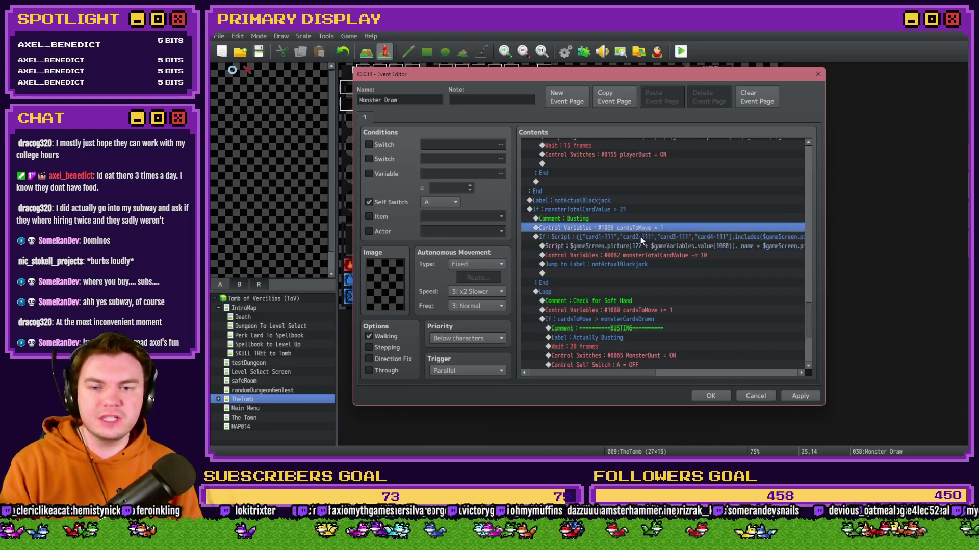
click(641, 237)
mouse_move(643, 378)
mouse_down()
mouse_move(720, 381)
mouse_move(634, 387)
mouse_move(653, 382)
mouse_up()
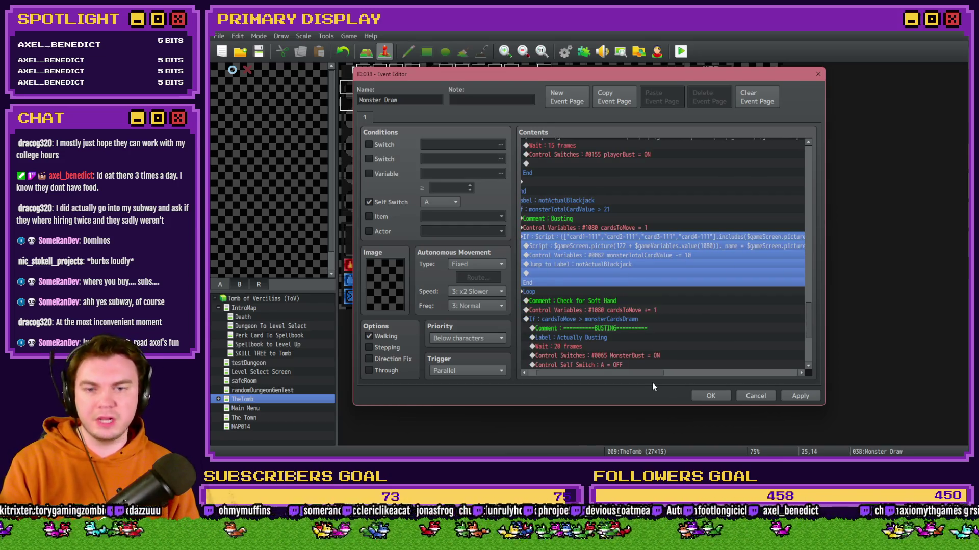
mouse_move(653, 373)
mouse_down()
mouse_move(752, 391)
mouse_move(595, 384)
mouse_up()
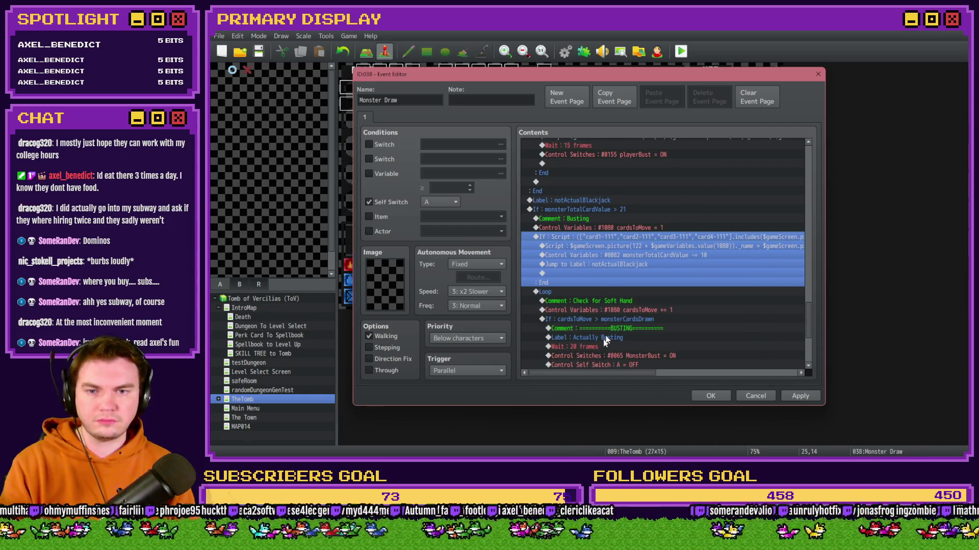
click(663, 253)
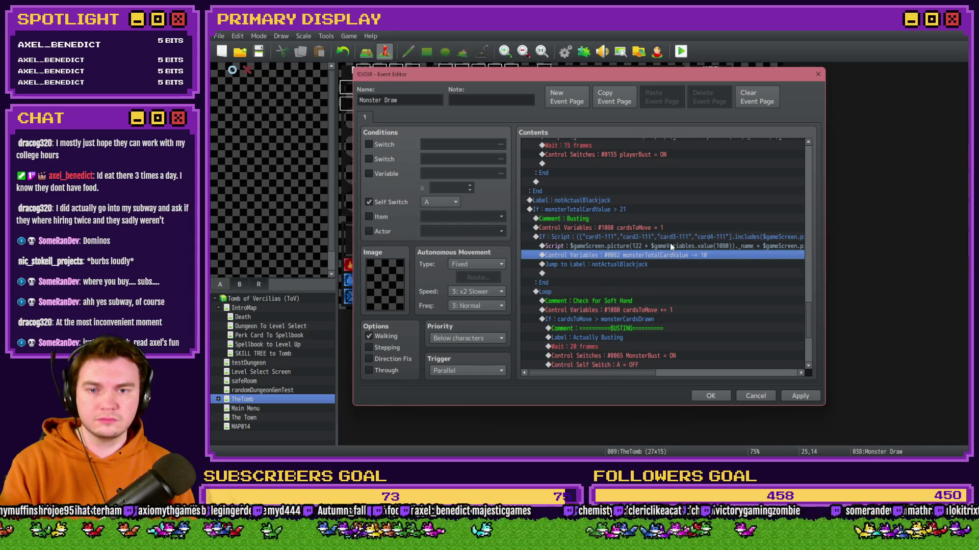
click(670, 243)
click(671, 255)
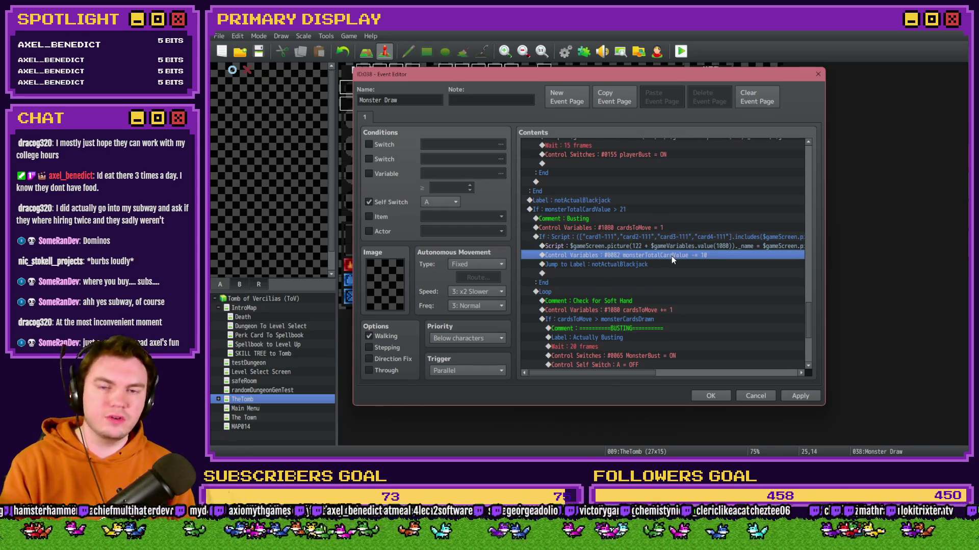
click(649, 266)
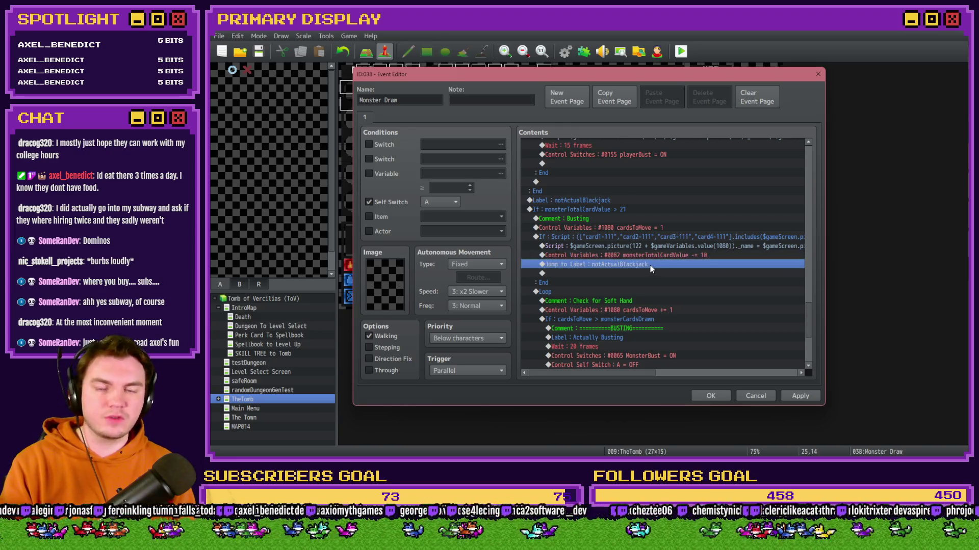
key(Delete)
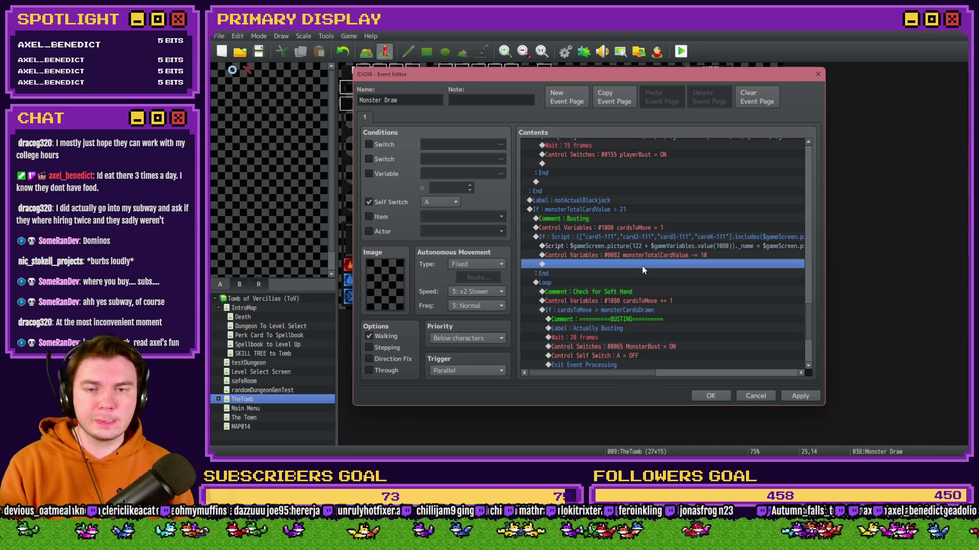
scroll(641, 265, down, 5)
click(638, 229)
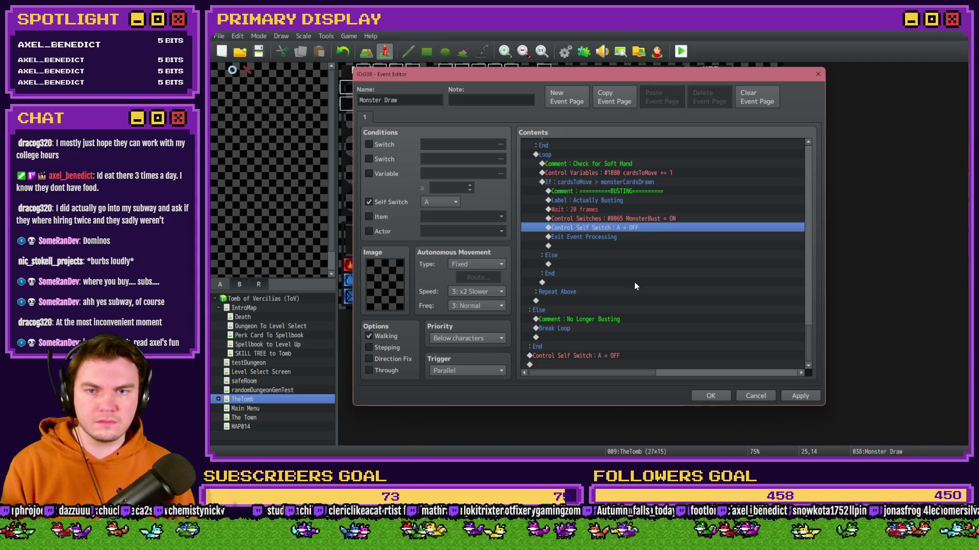
Paste a Control Self Switch A = OFF command after the monsterTotalCardValue -= 10 line
scroll(634, 283, up, 4)
click(639, 237)
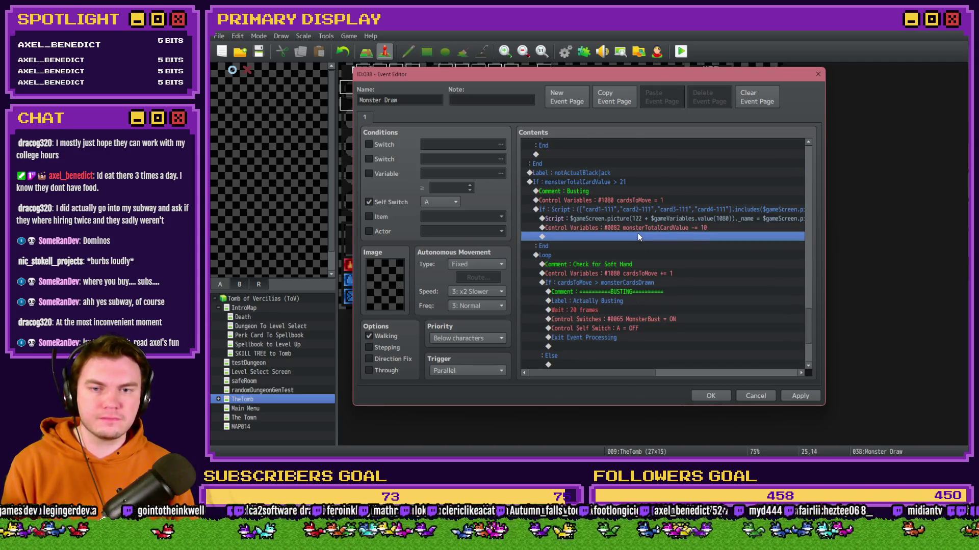
key(ctrl+v)
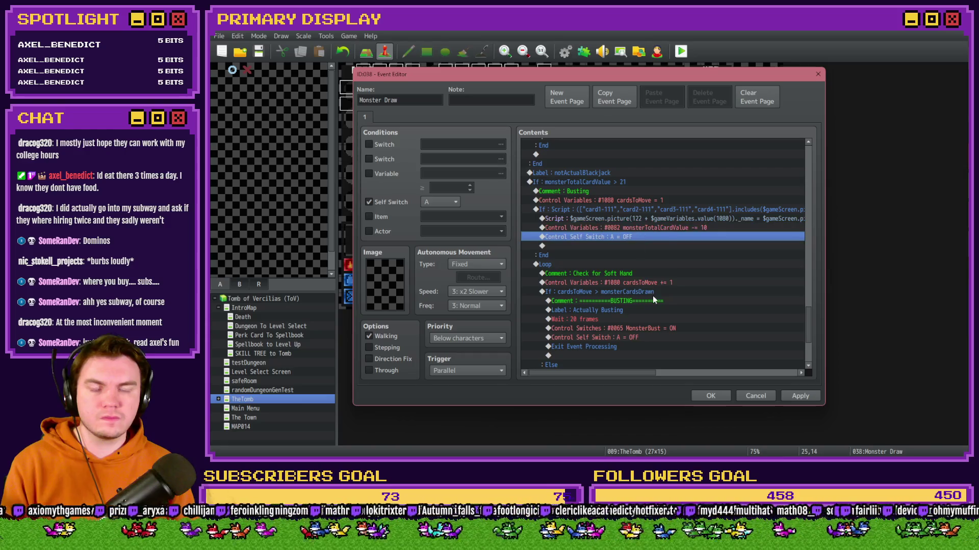
double_click(613, 247)
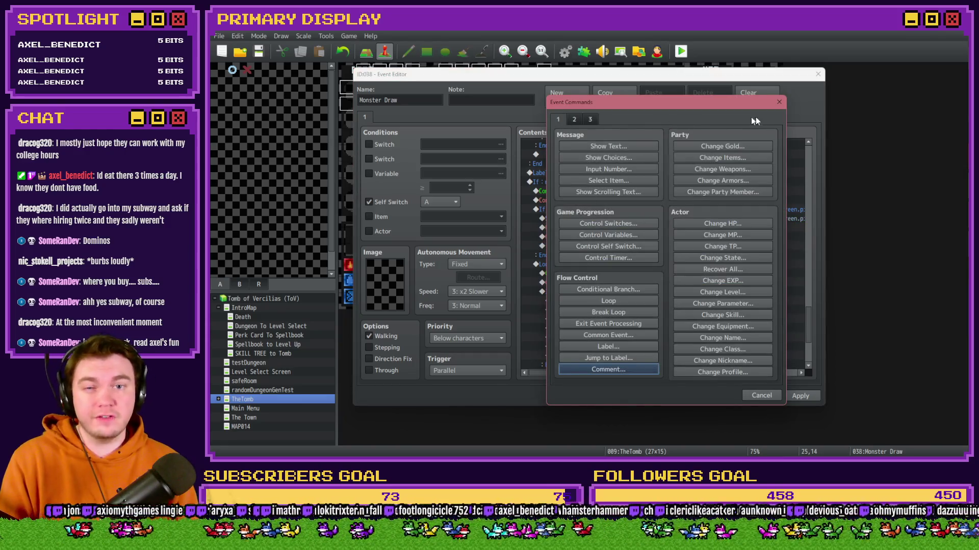
click(778, 102)
Insert a Wait of 20 frames before the Self Switch A = OFF command
click(599, 229)
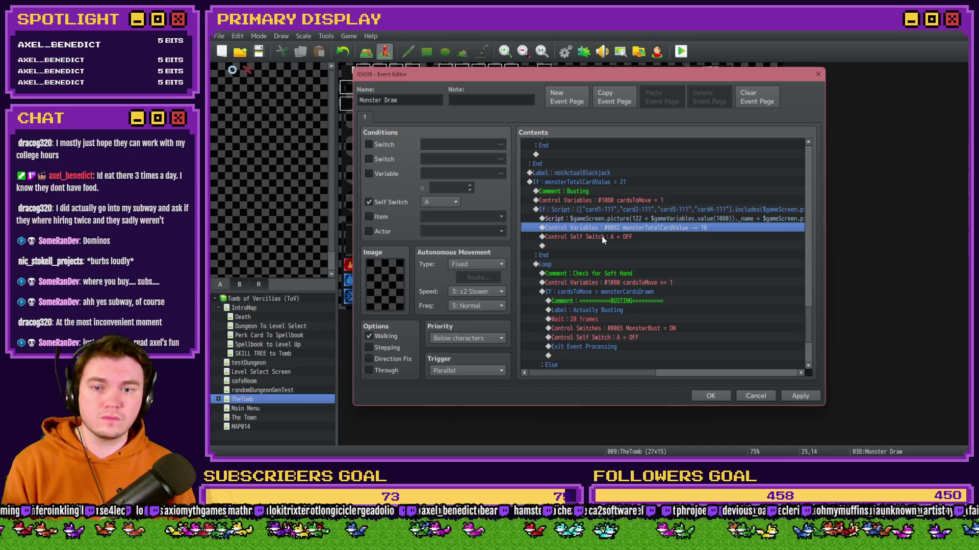
click(602, 237)
key(Insert)
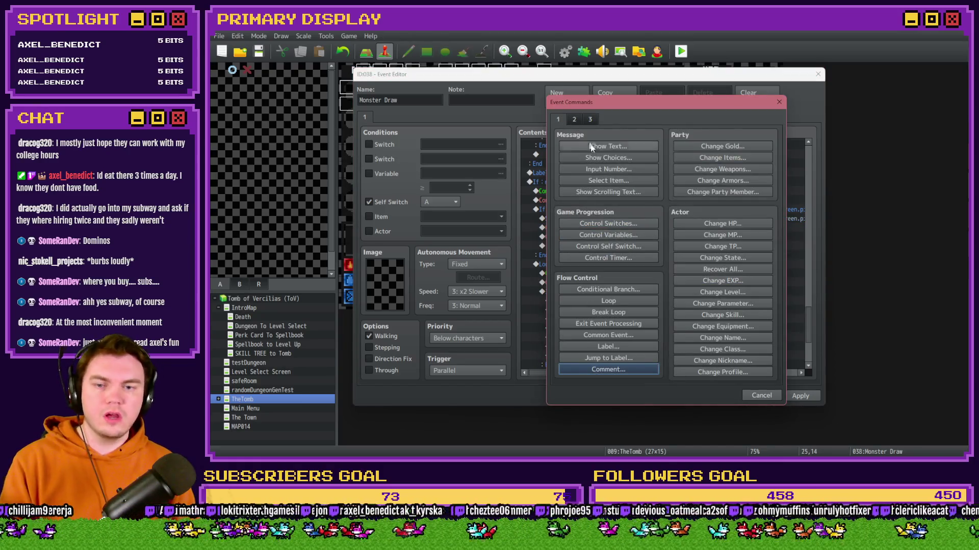
click(574, 121)
click(702, 146)
text(20)
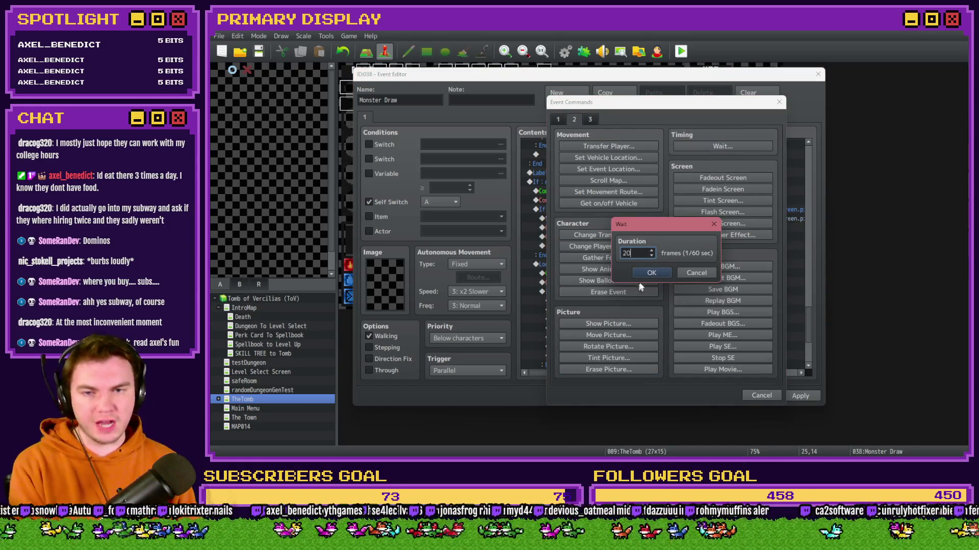
key(Return)
click(618, 238)
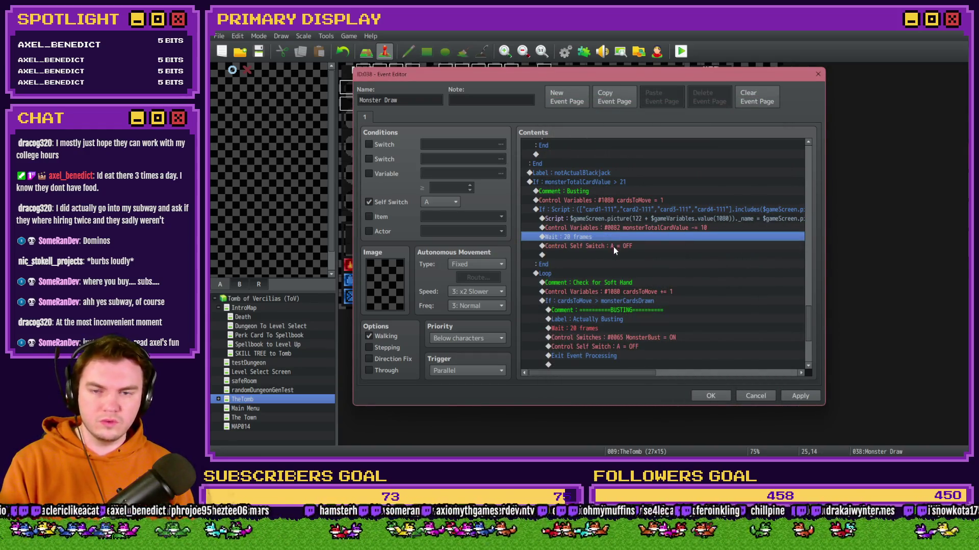
Add Exit Event Processing after the self switch command and apply the changes
click(614, 249)
key(Insert)
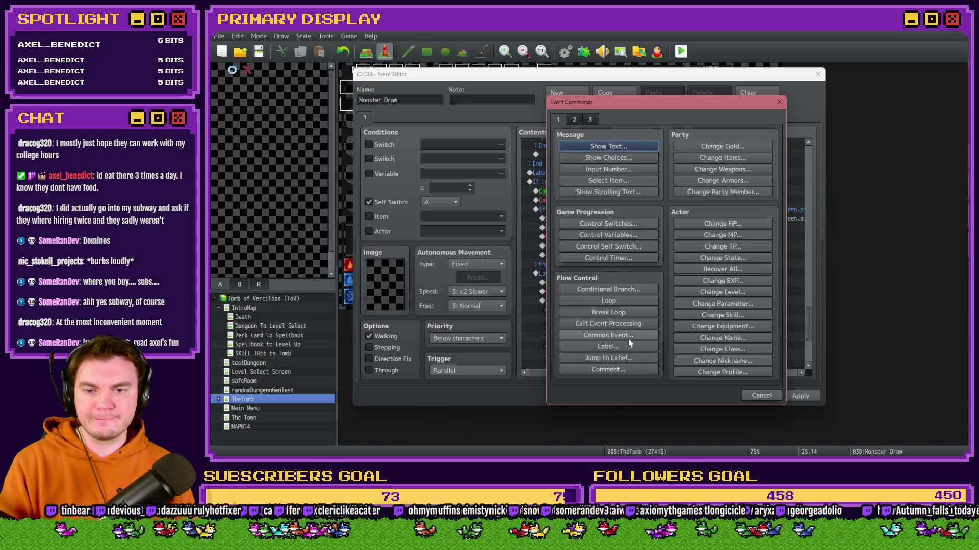
click(630, 324)
click(809, 396)
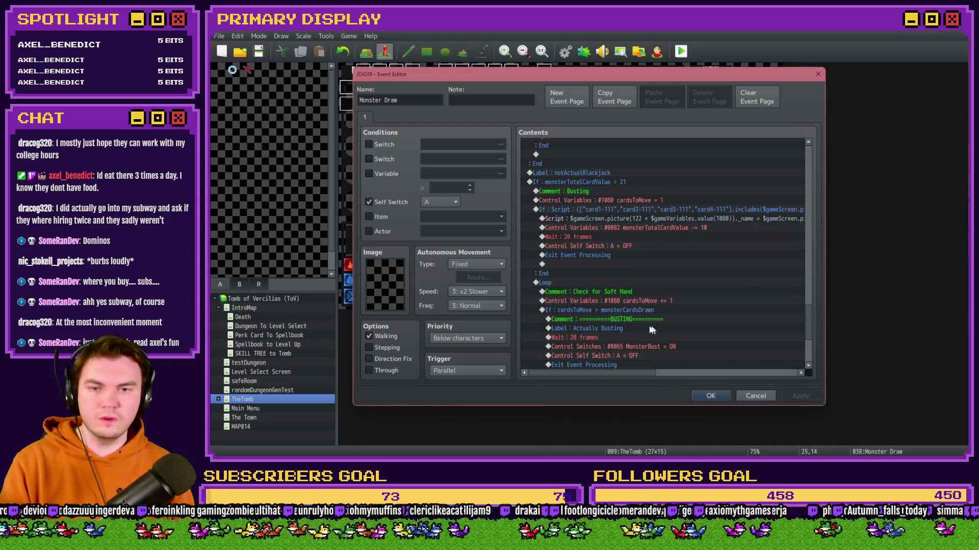
click(588, 202)
click(586, 209)
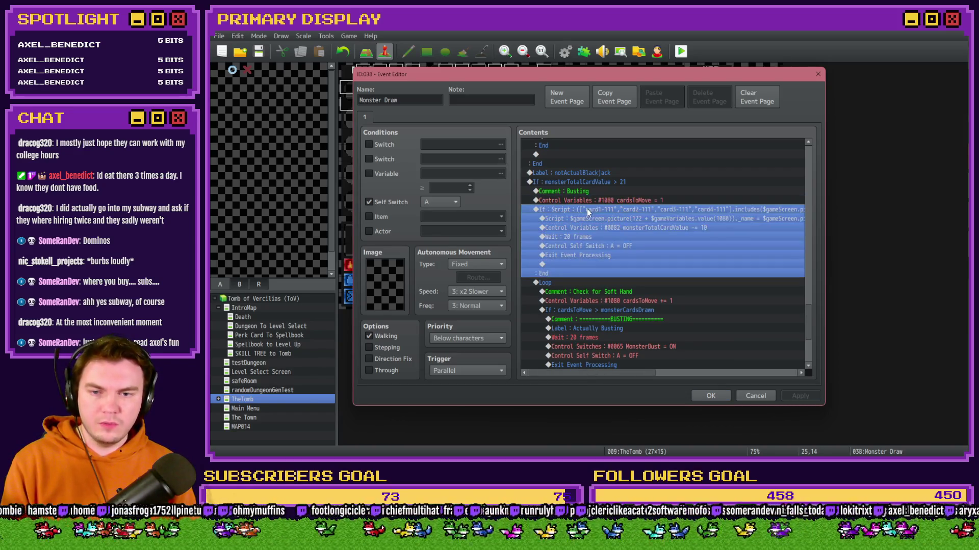
Move the cardsToMove += 1 command out of the loop to just above it
click(616, 301)
key(ctrl+x)
click(574, 282)
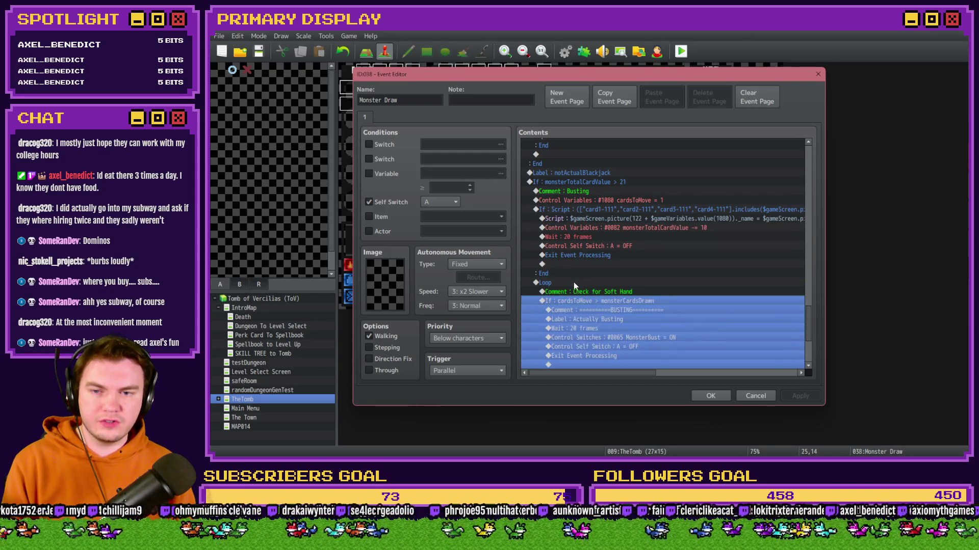
key(ctrl+v)
Paste a copy of the card-script check above the loop
click(595, 210)
key(ctrl+c)
click(599, 292)
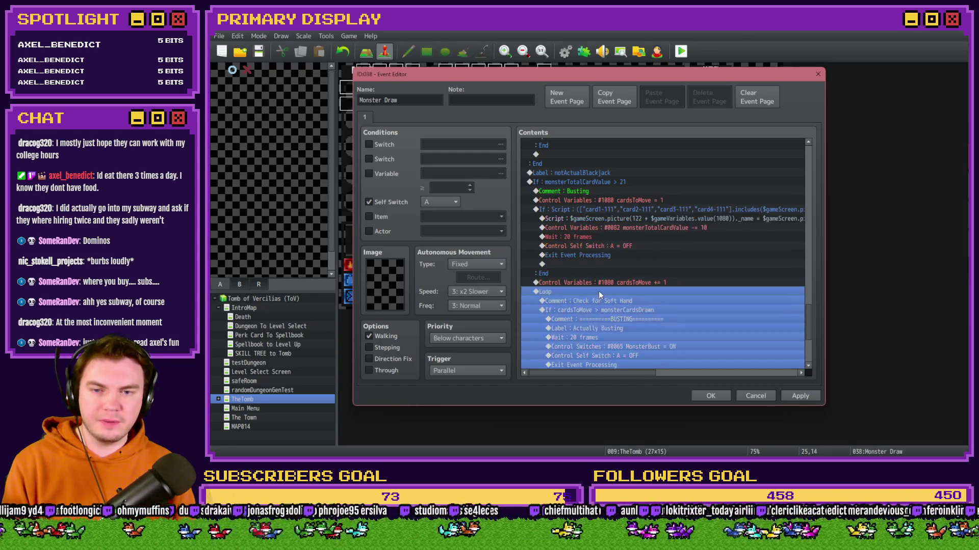
key(ctrl+v)
mouse_move(610, 372)
mouse_down()
mouse_move(712, 380)
mouse_move(619, 387)
mouse_up()
Delete the Loop block
click(613, 317)
scroll(614, 317, down, 3)
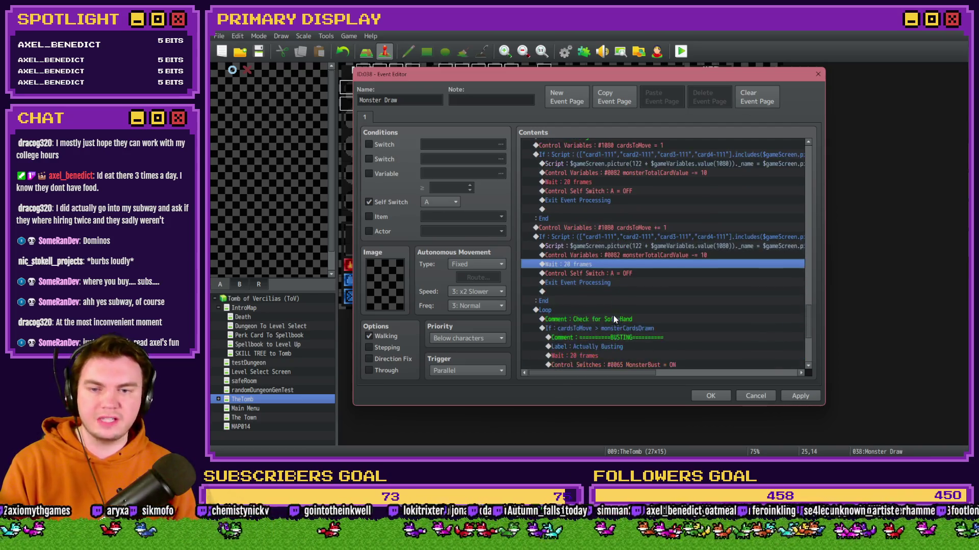
click(585, 255)
scroll(573, 307, down, 2)
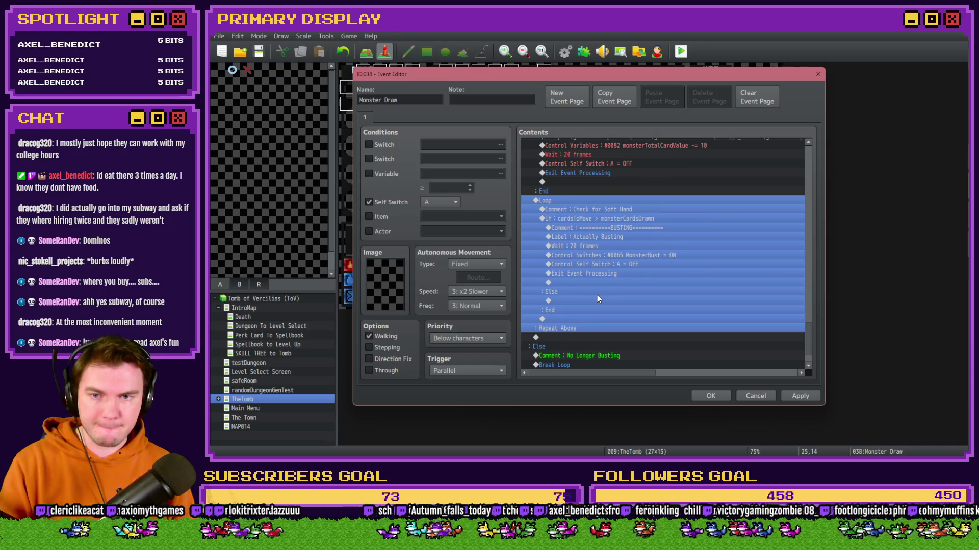
key(Delete)
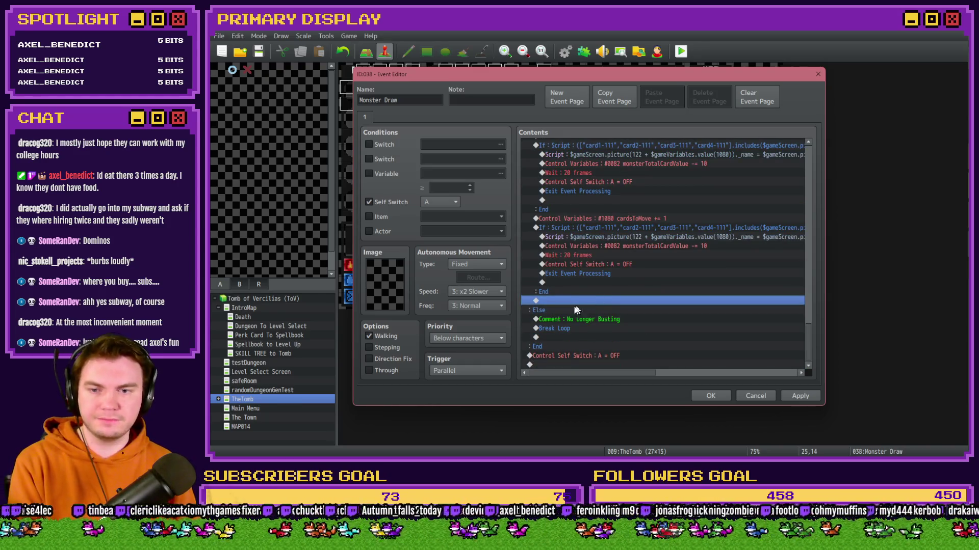
click(561, 310)
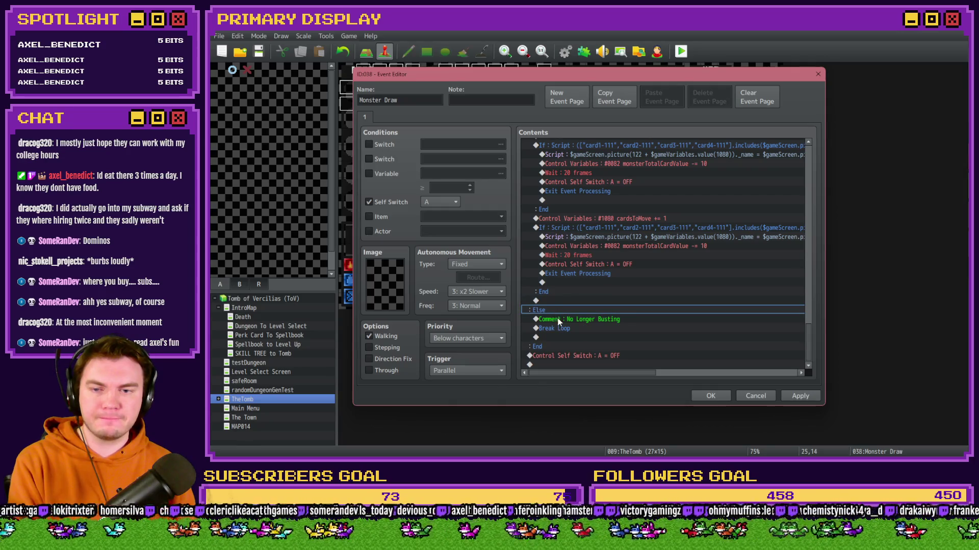
Remove the else branch from the monsterTotalCardValue > 21 condition
scroll(558, 322, up, 1)
scroll(558, 323, up, 3)
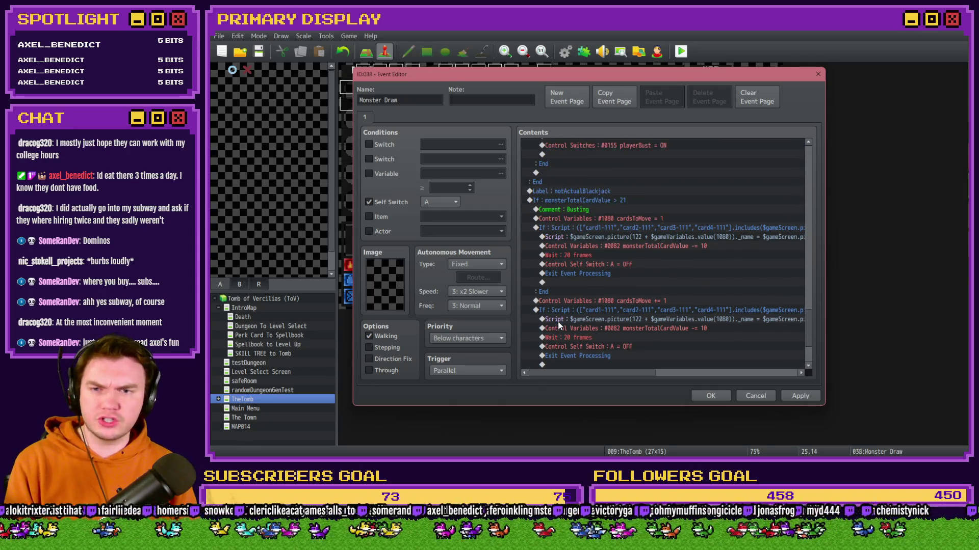
double_click(597, 200)
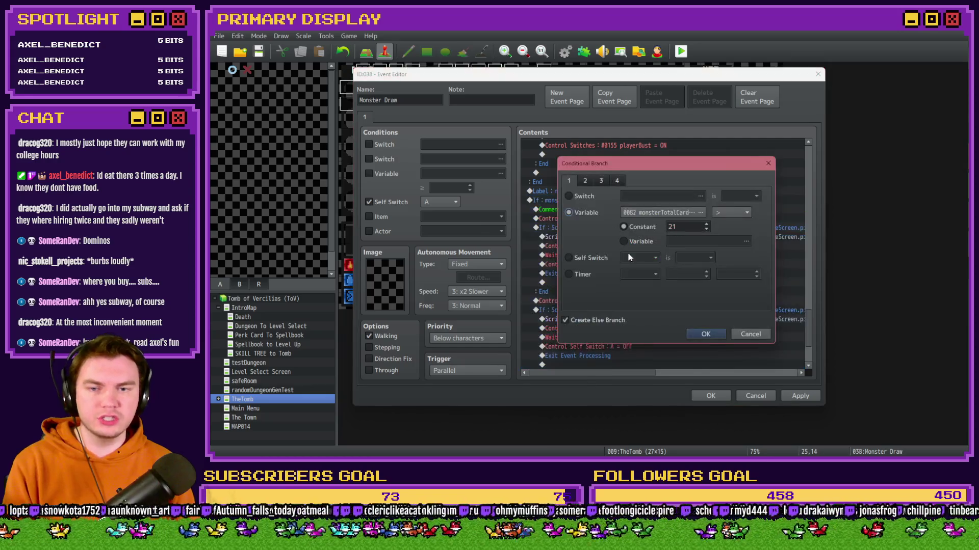
click(706, 334)
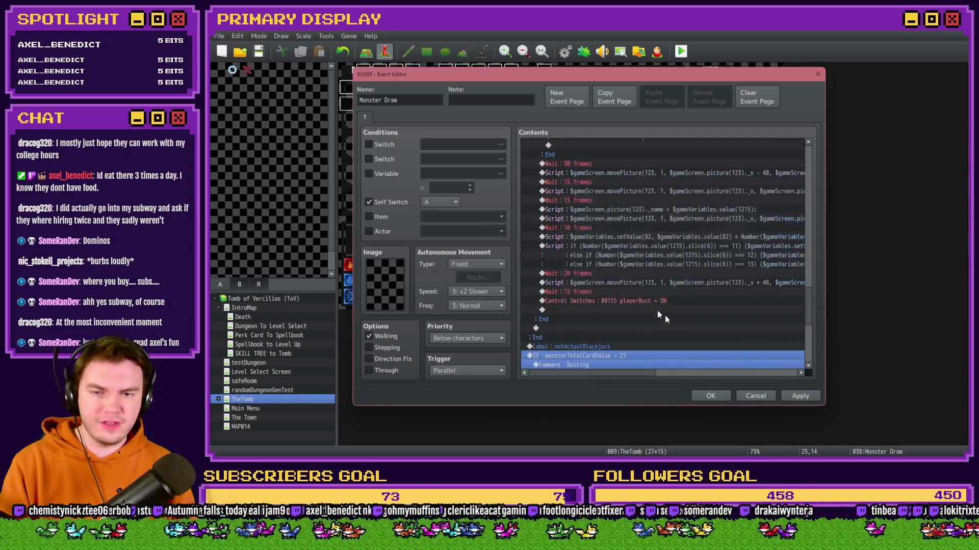
Delete the Busting comment
scroll(603, 292, down, 1)
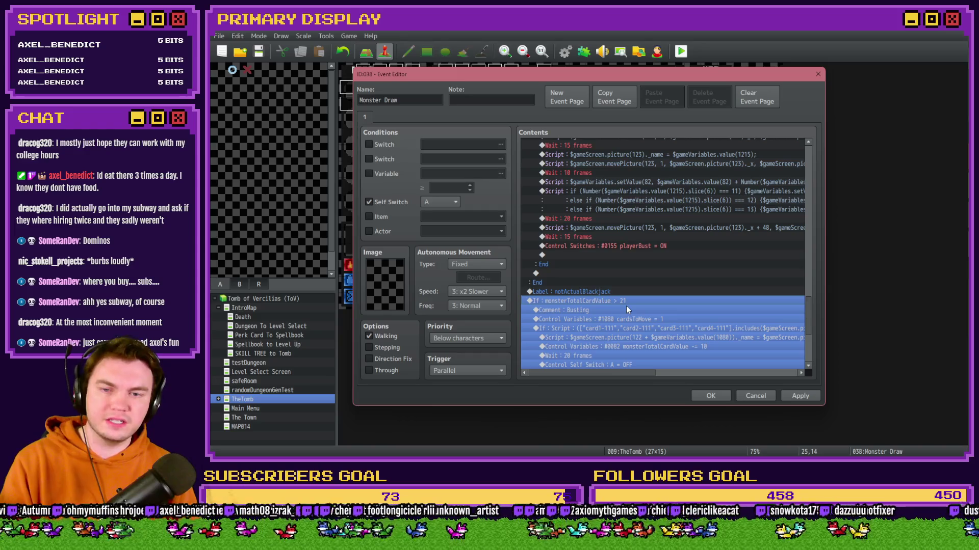
scroll(626, 306, down, 3)
click(604, 247)
click(605, 255)
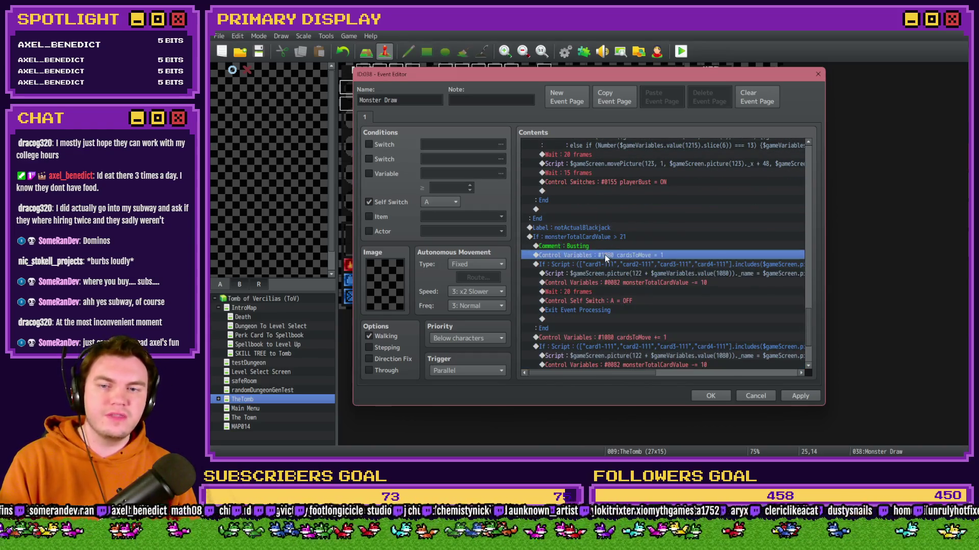
click(607, 250)
key(Delete)
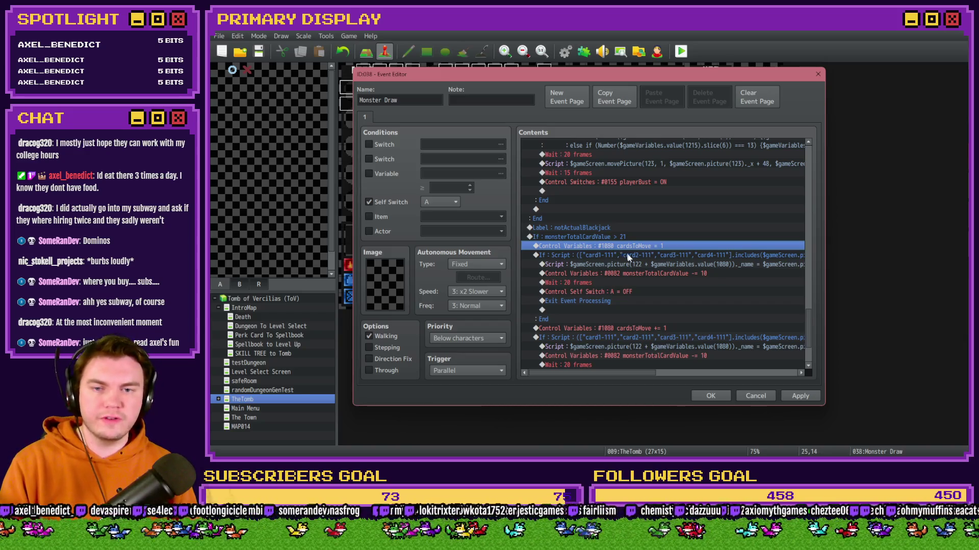
Review the two sequential card-script checks and the cardsToMove += 1 between them
scroll(627, 254, down, 2)
click(635, 202)
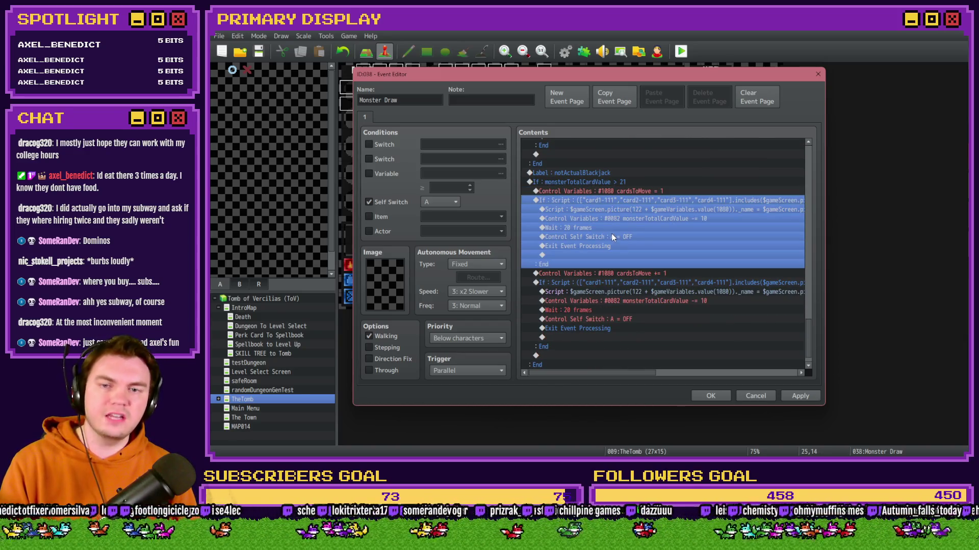
click(647, 274)
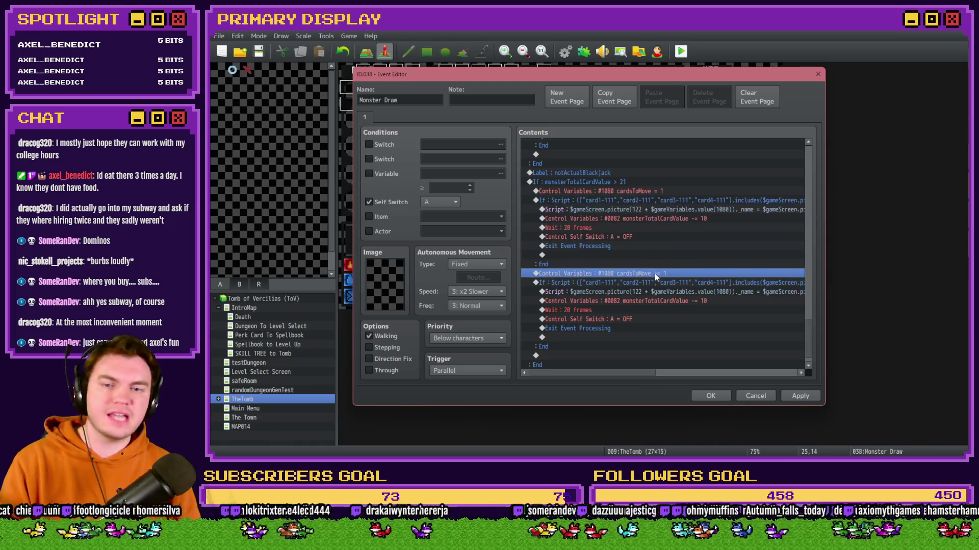
click(656, 283)
scroll(654, 290, down, 1)
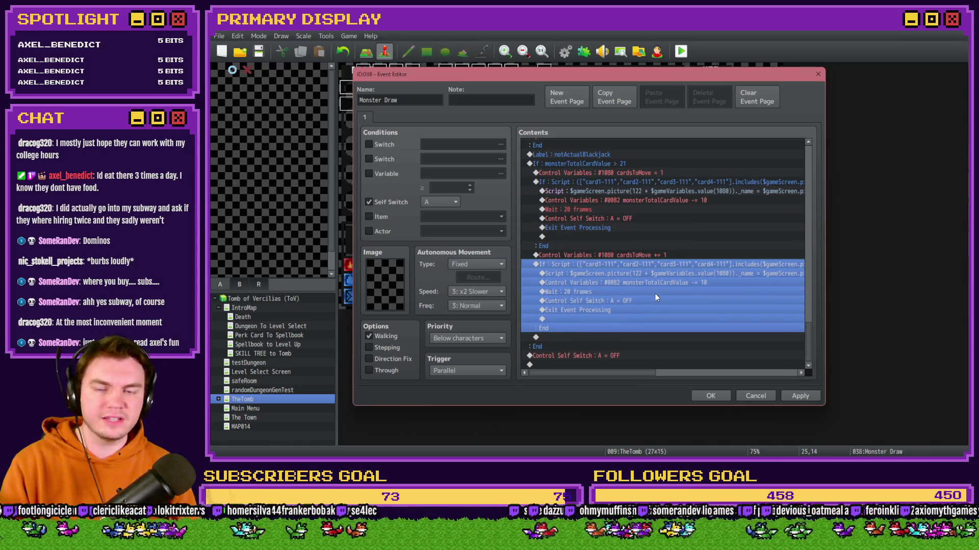
click(626, 319)
click(628, 309)
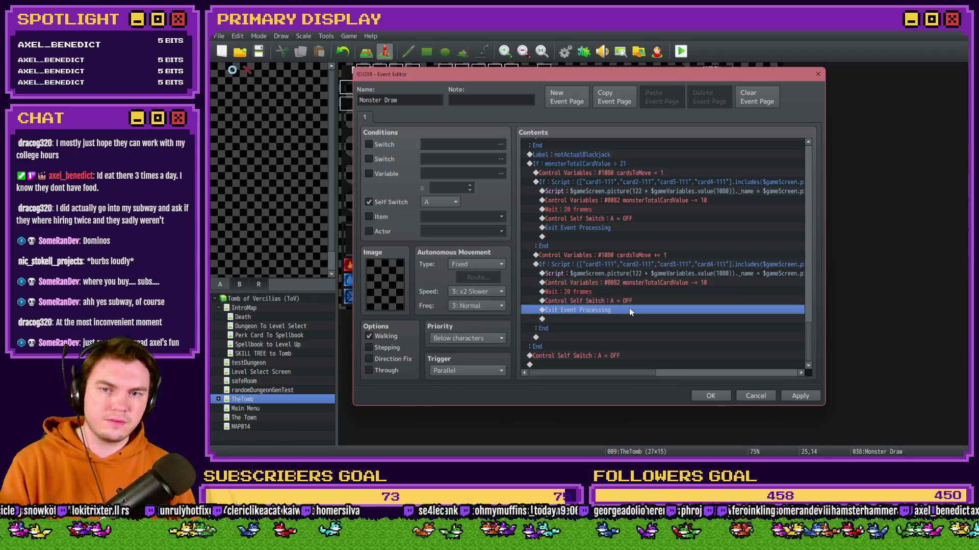
Paste Wait 20 frames and Exit Event Processing at the end, then apply and close the editor
click(619, 164)
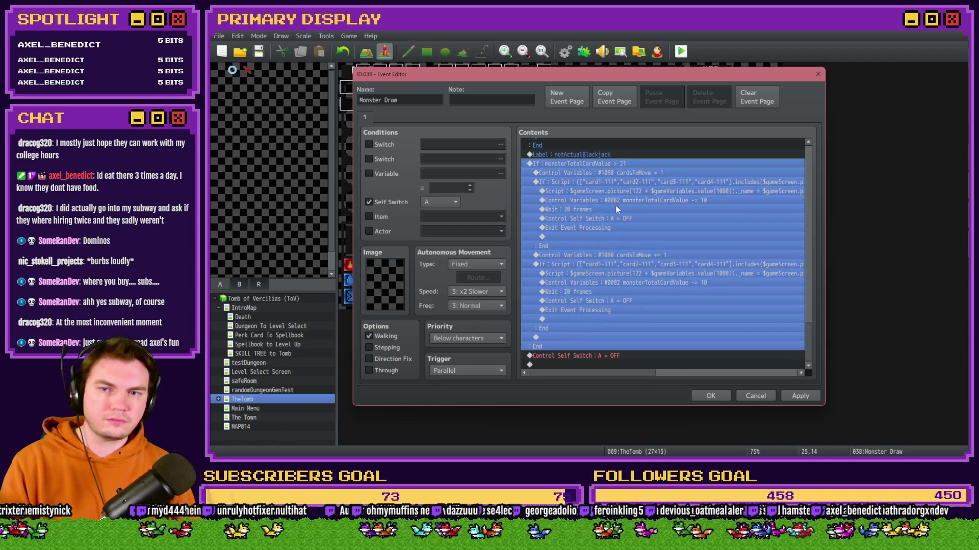
click(627, 357)
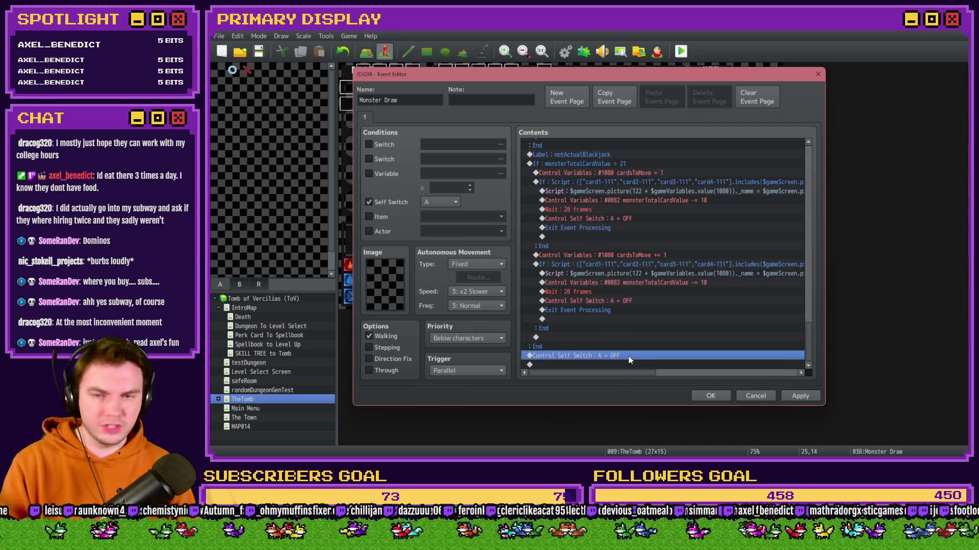
click(629, 211)
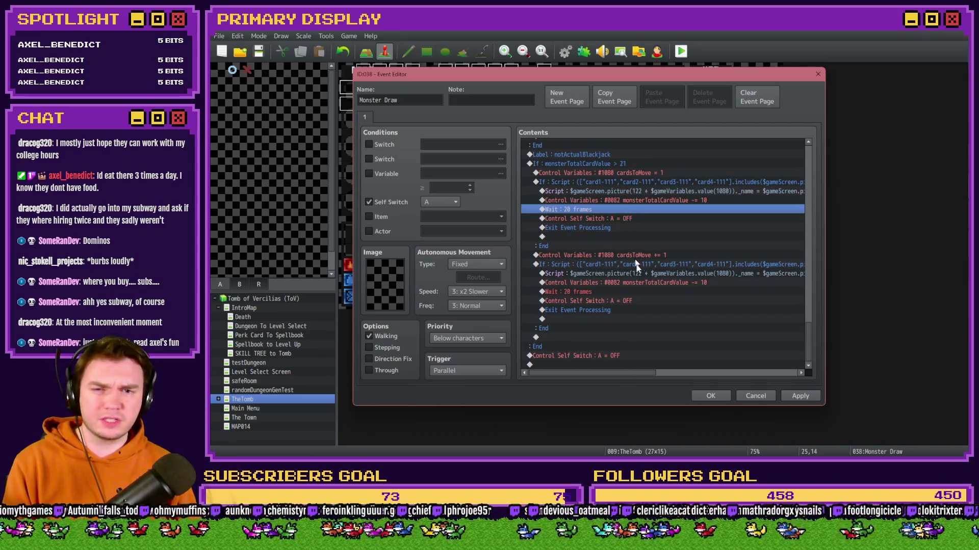
click(610, 356)
key(ctrl+v)
click(607, 227)
key(ctrl+c)
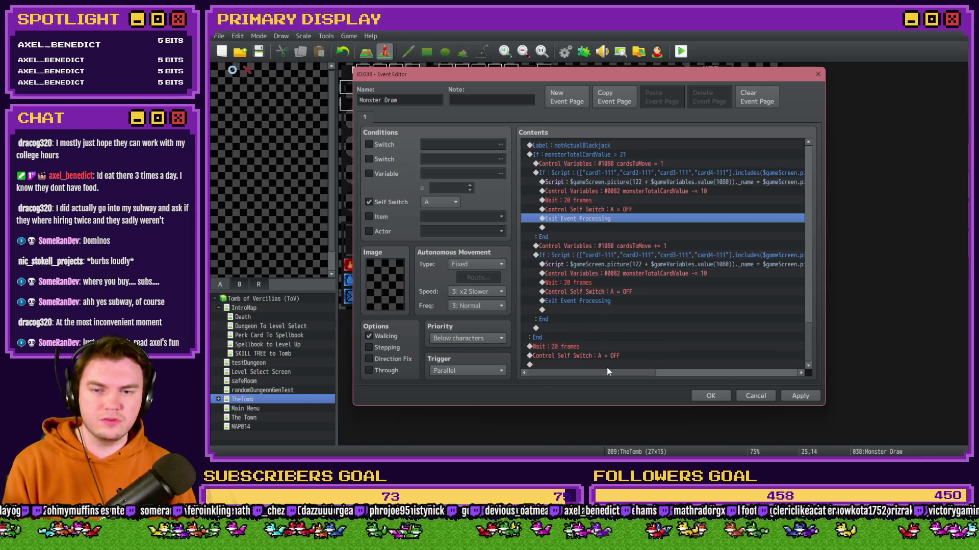
click(607, 365)
key(ctrl+v)
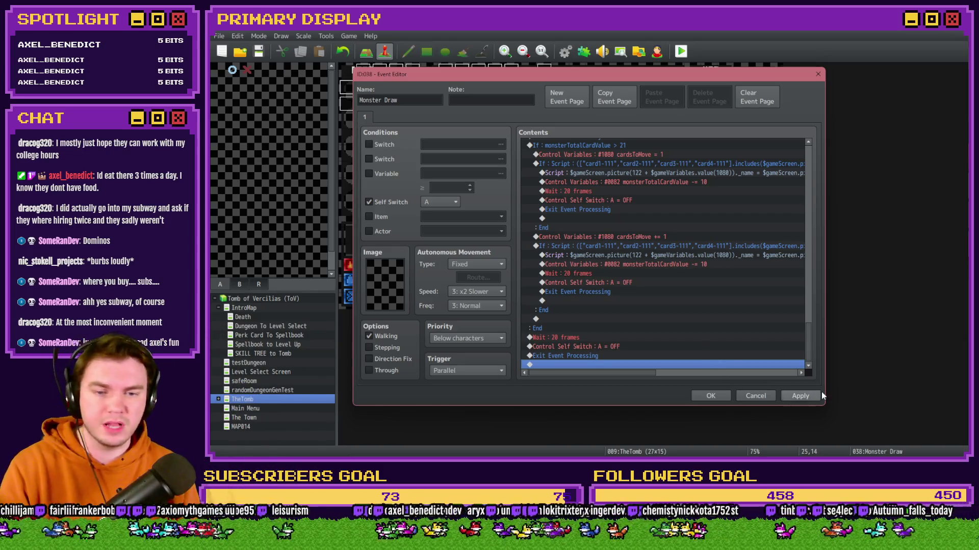
click(798, 396)
click(708, 396)
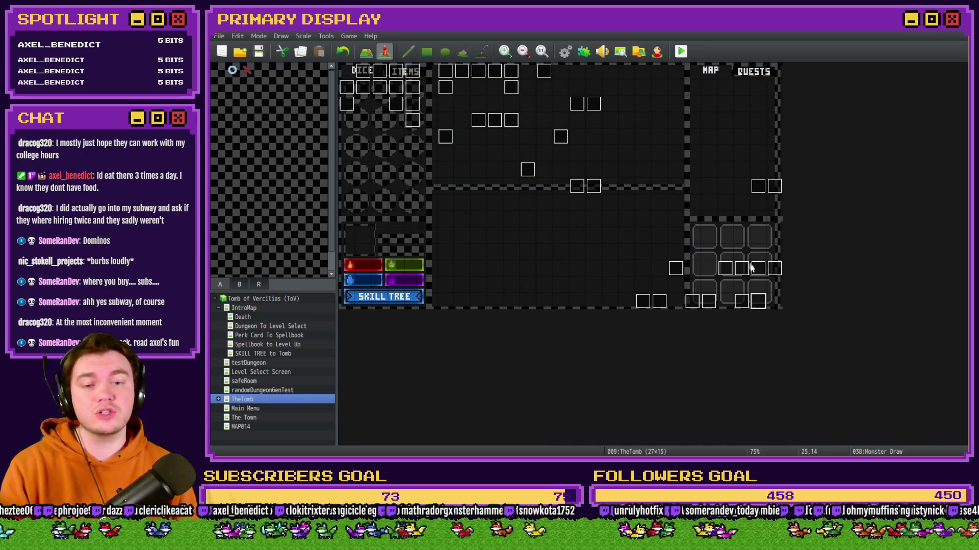
In Monster Draw, check that the first cardToDraw command uses variable 1141
double_click(758, 303)
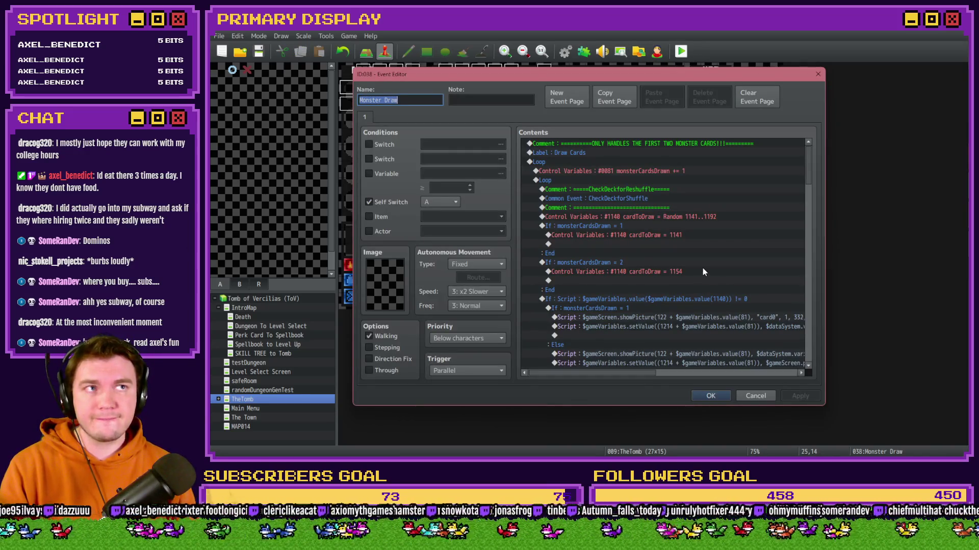
double_click(672, 236)
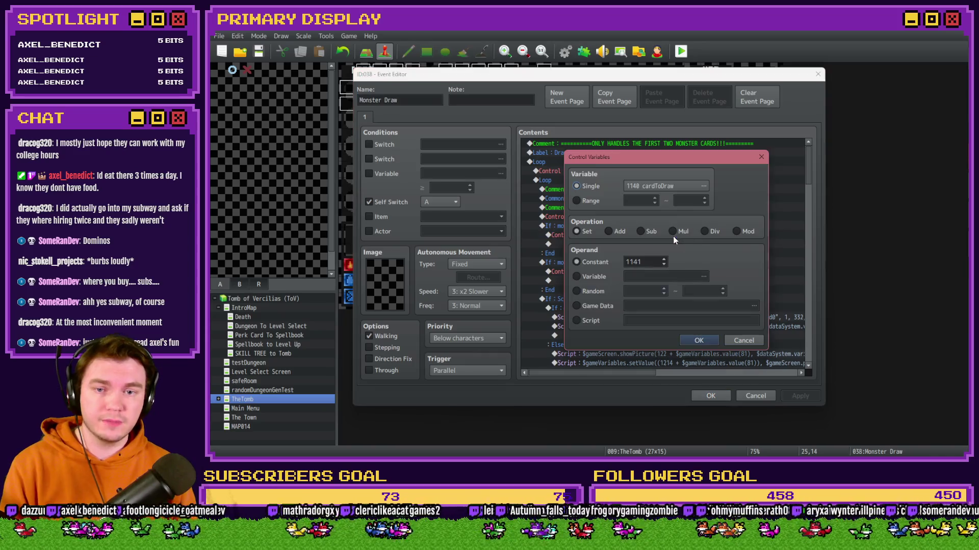
click(666, 186)
click(642, 316)
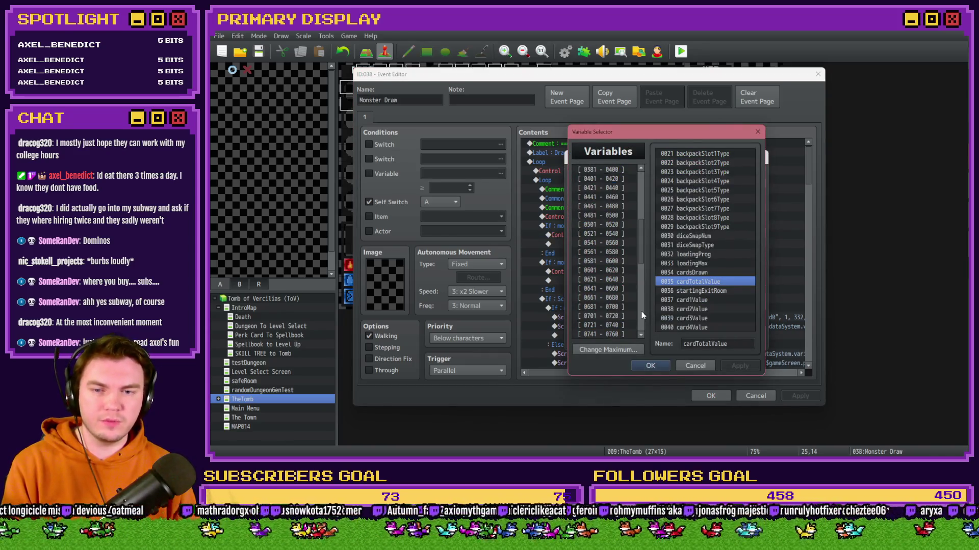
click(642, 316)
click(619, 281)
key(Down)
key(Down)
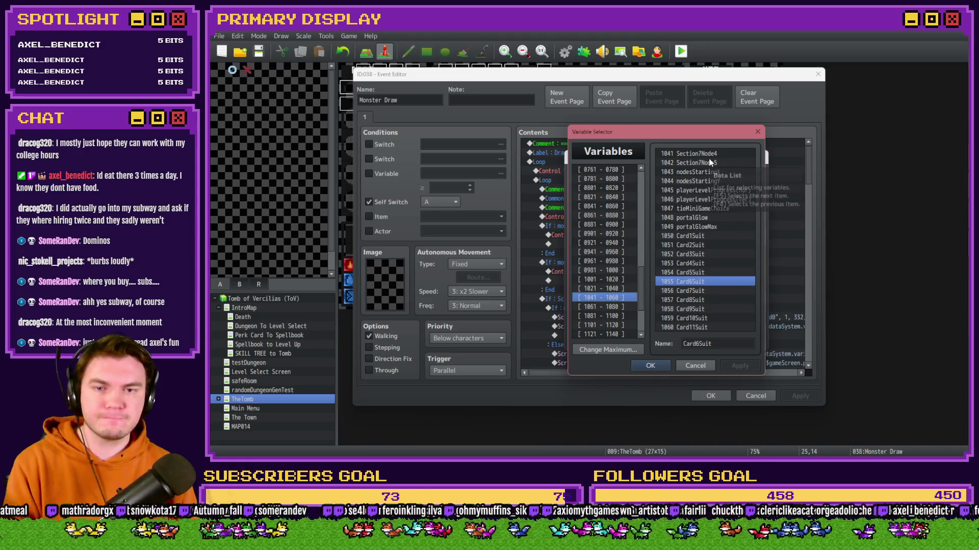
key(Down)
key(Down)
key(Down)
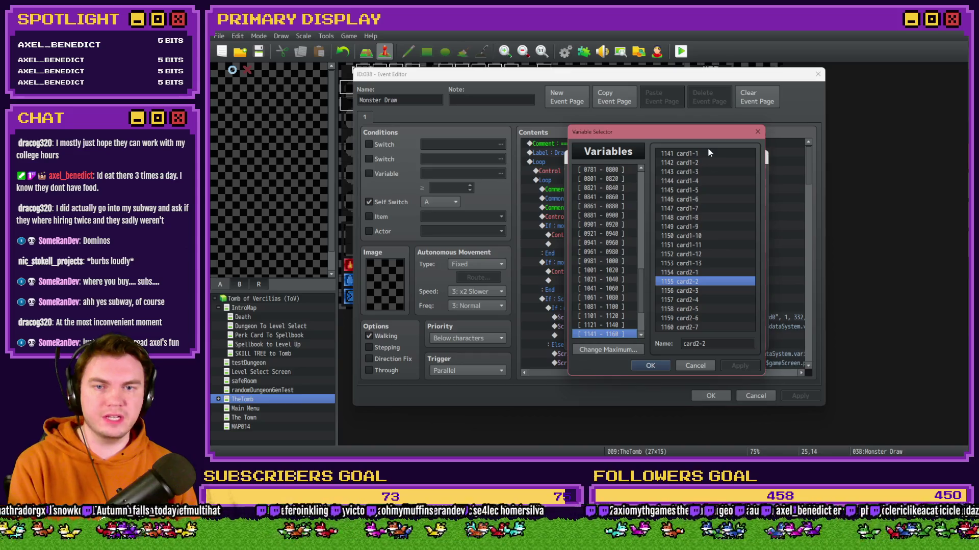
key(Return)
key(Return)
Check the second cardToDraw command uses 1154, close the event unchanged, and start a playtest
double_click(663, 268)
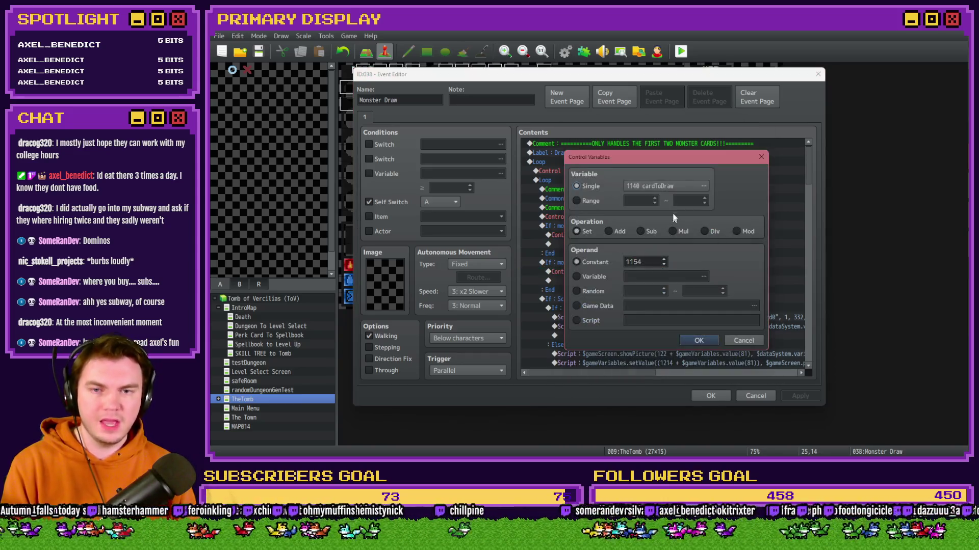
click(632, 186)
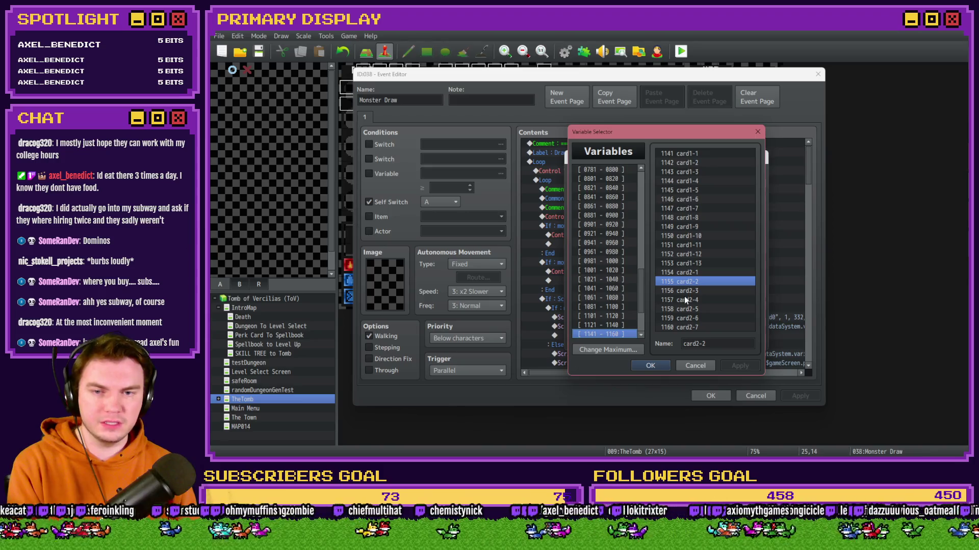
key(Escape)
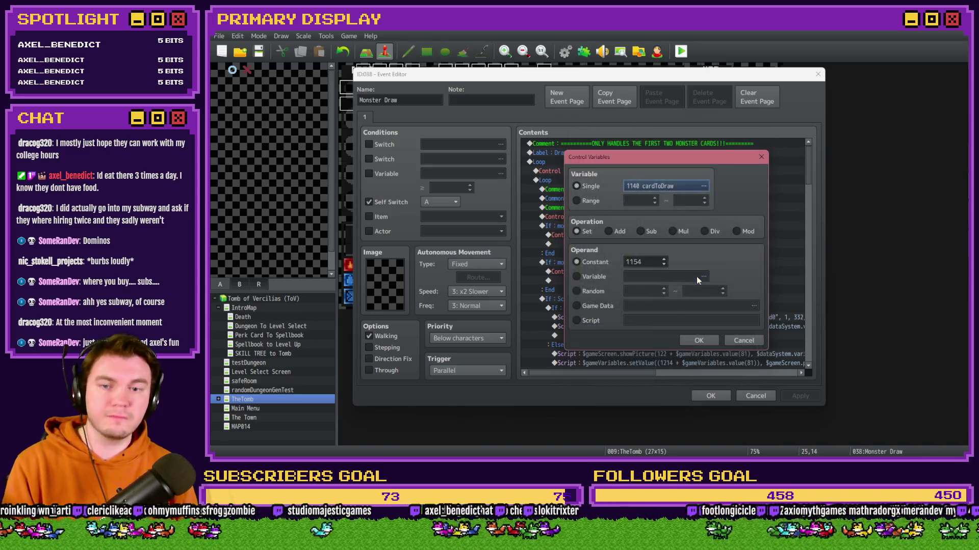
click(741, 338)
click(710, 396)
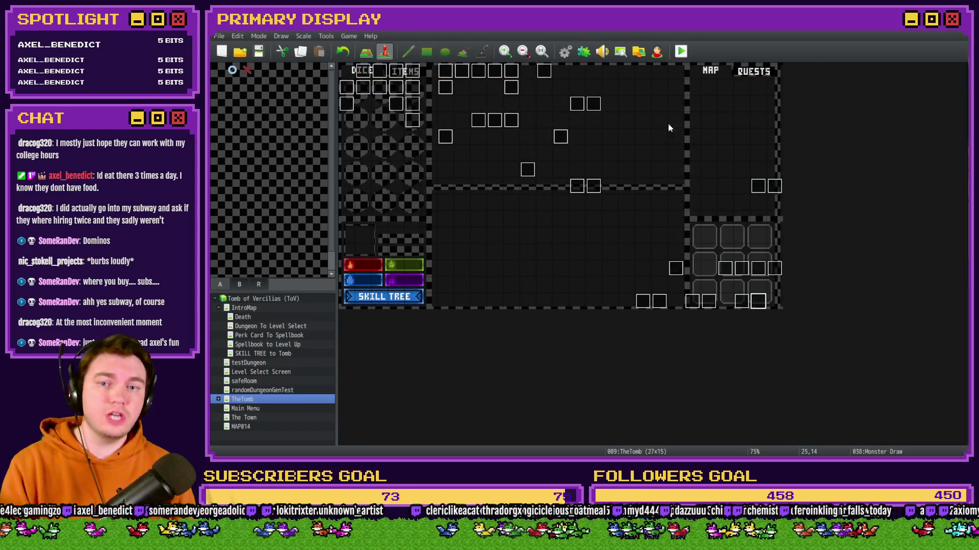
key(ctrl+r)
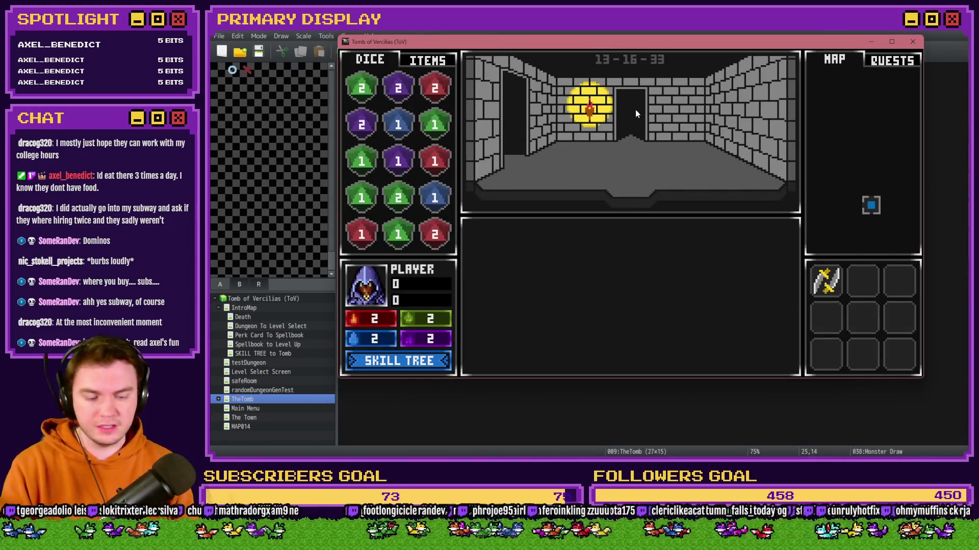
key(Up)
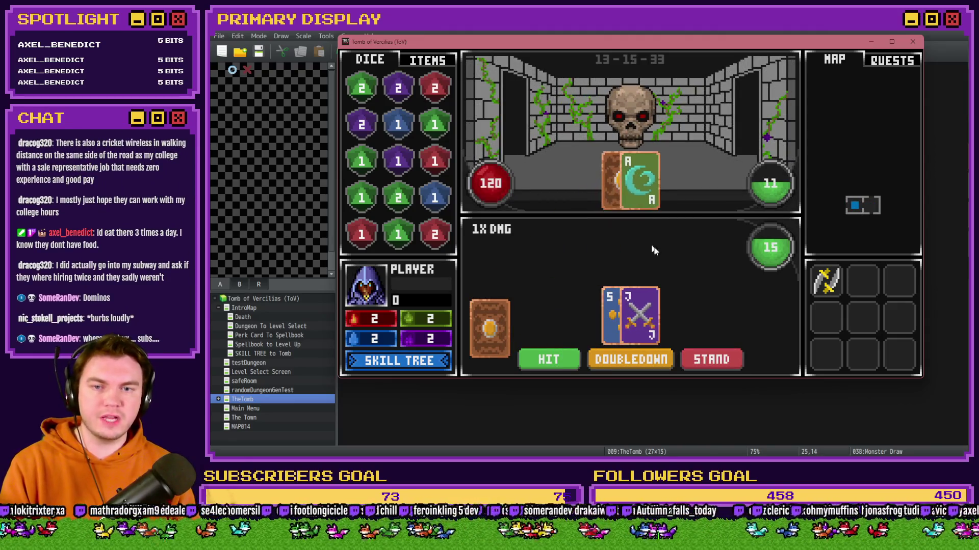
click(729, 360)
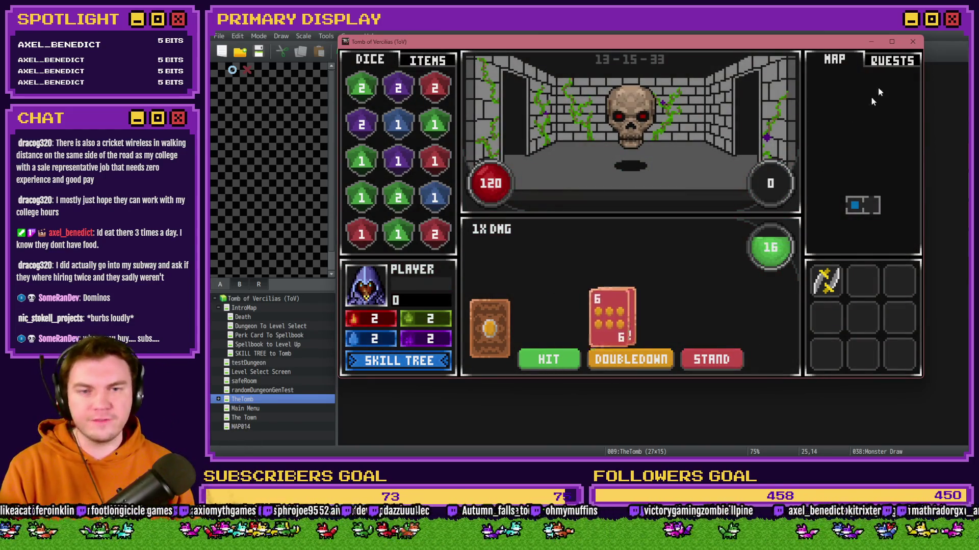
click(911, 41)
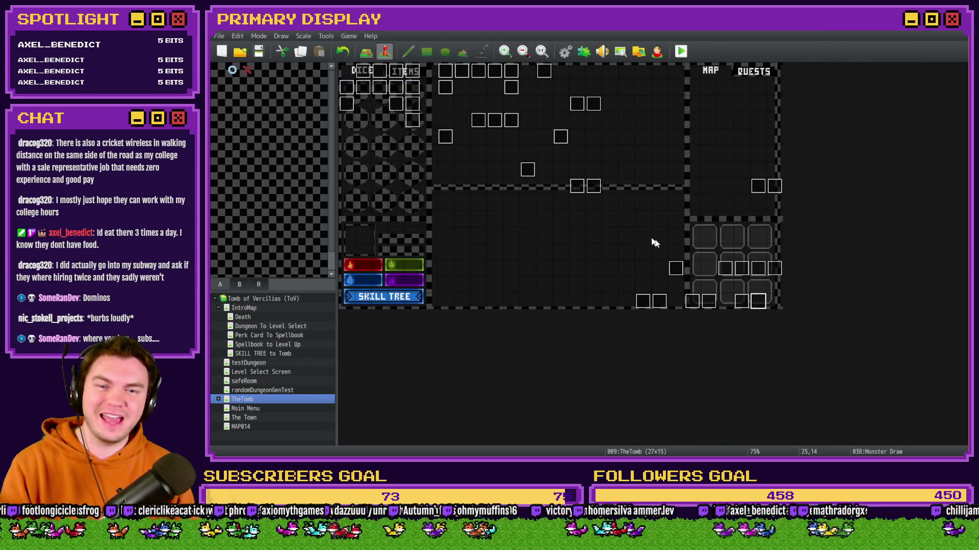
double_click(742, 302)
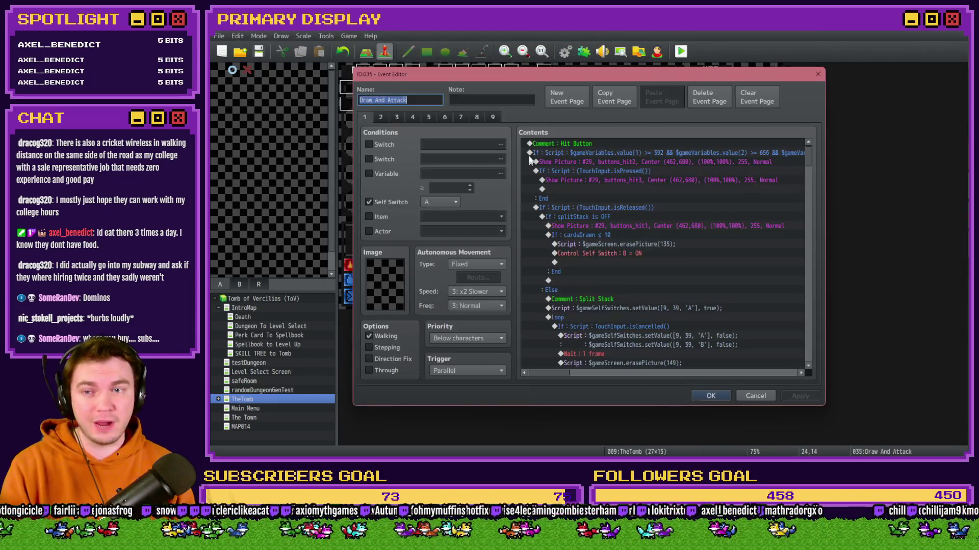
View Draw And Attack's page 9, then page 7 with the Draw Cards commands
click(493, 118)
click(461, 117)
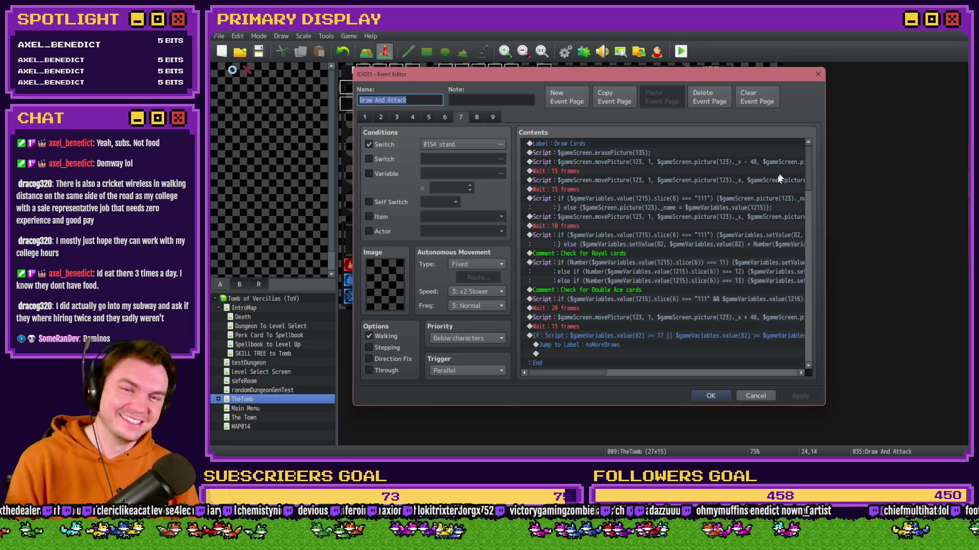
click(714, 218)
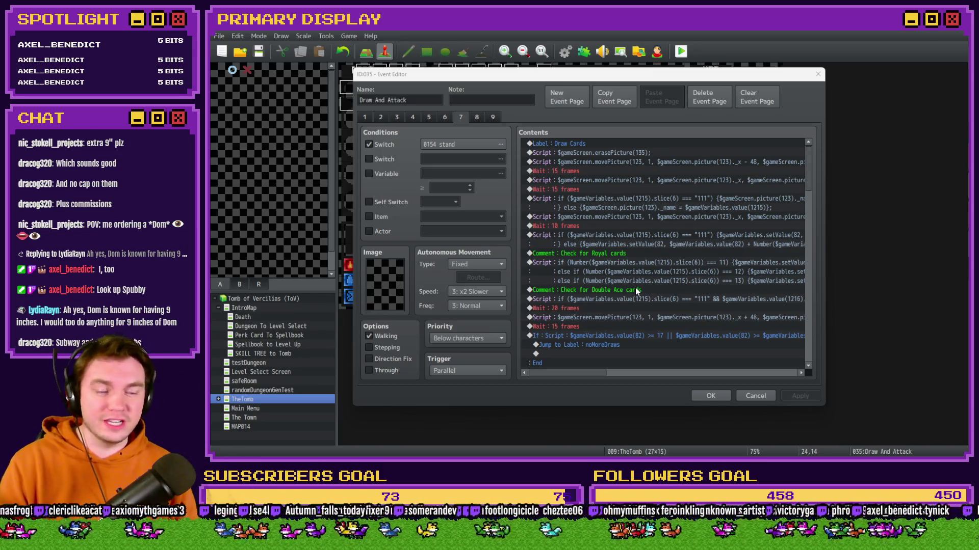
scroll(643, 285, down, 4)
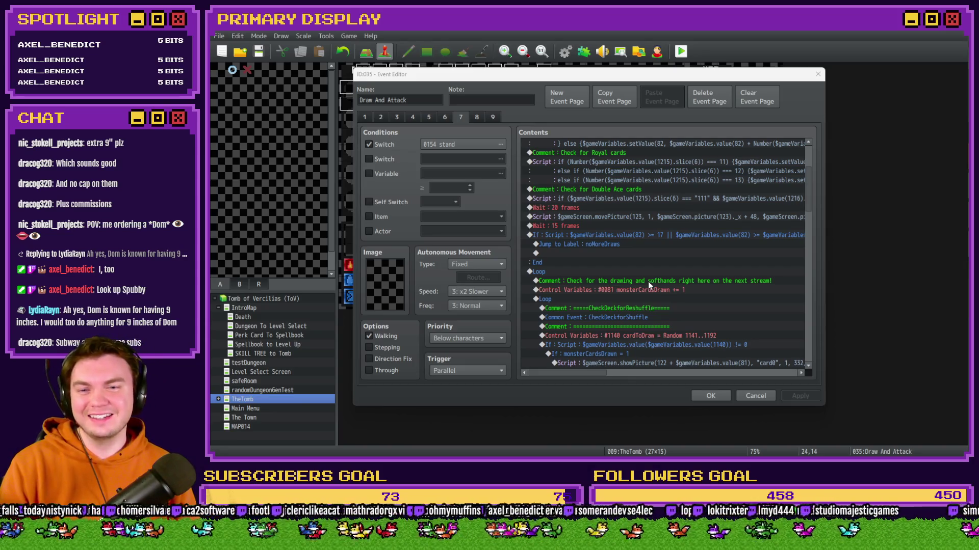
scroll(648, 284, down, 1)
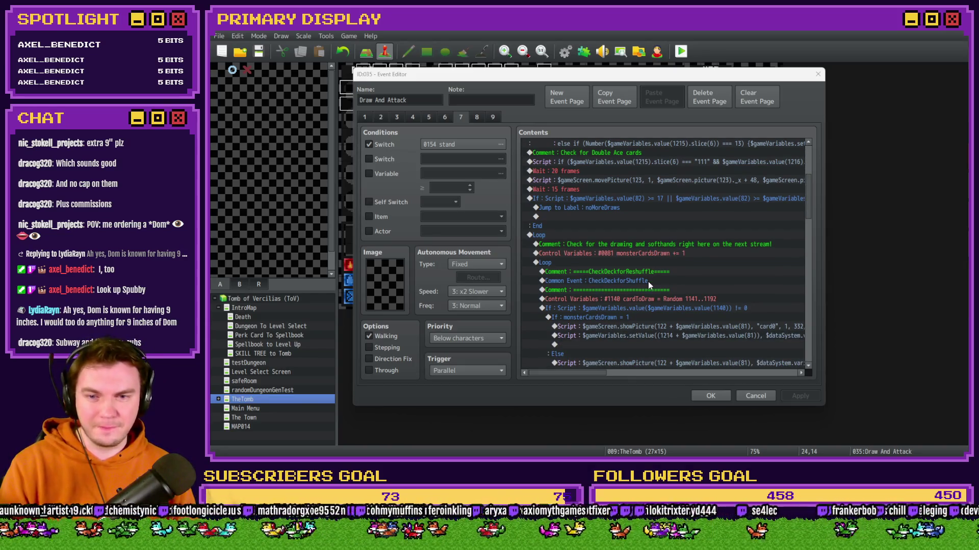
scroll(648, 284, down, 2)
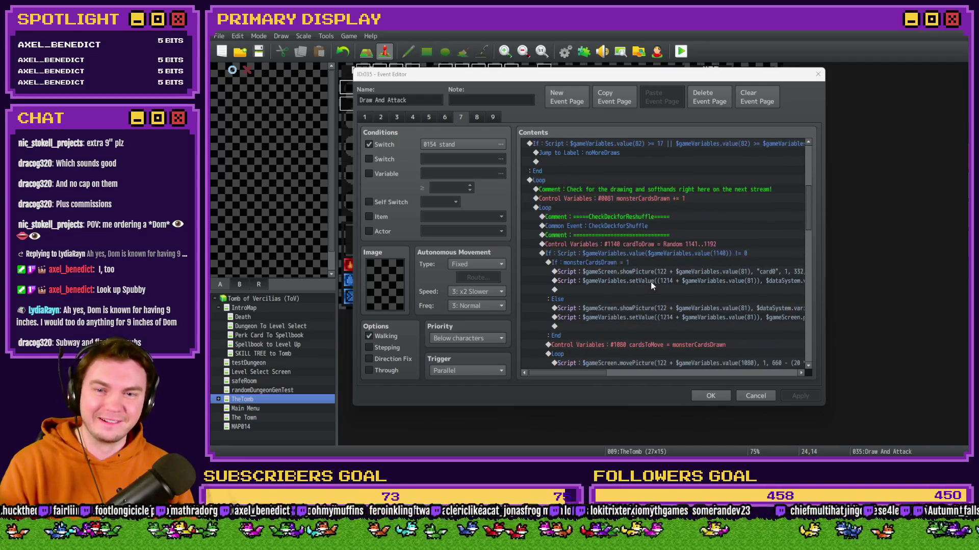
click(630, 191)
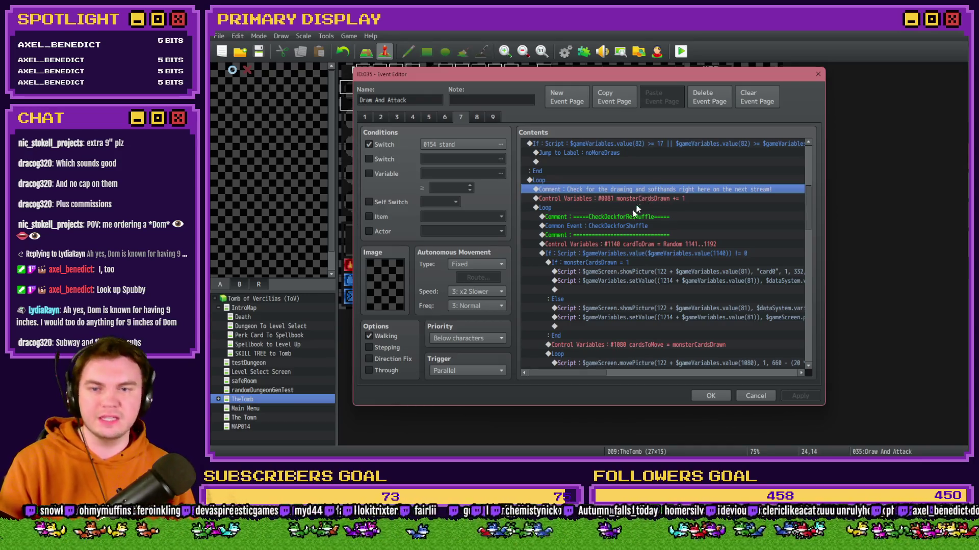
scroll(635, 214, up, 7)
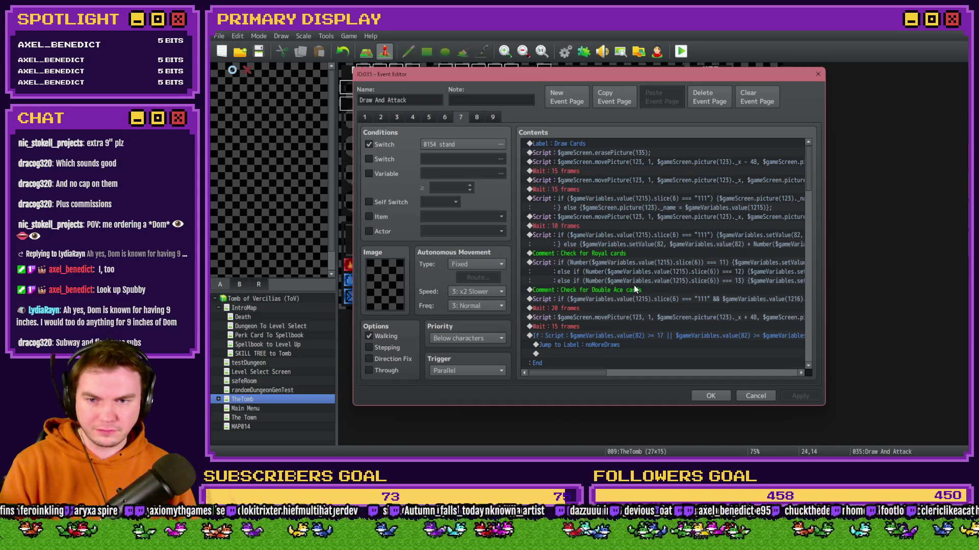
scroll(634, 283, down, 2)
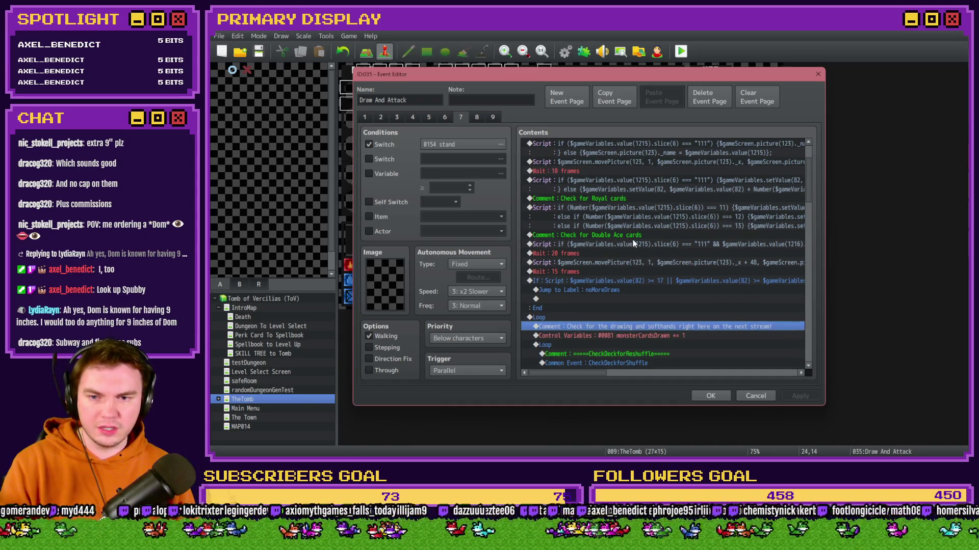
click(604, 282)
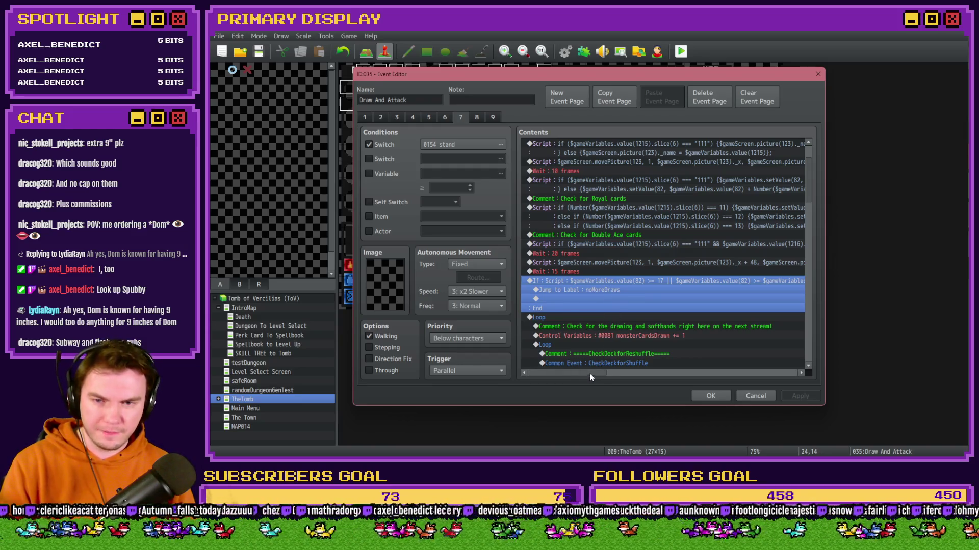
drag(589, 373, 593, 377)
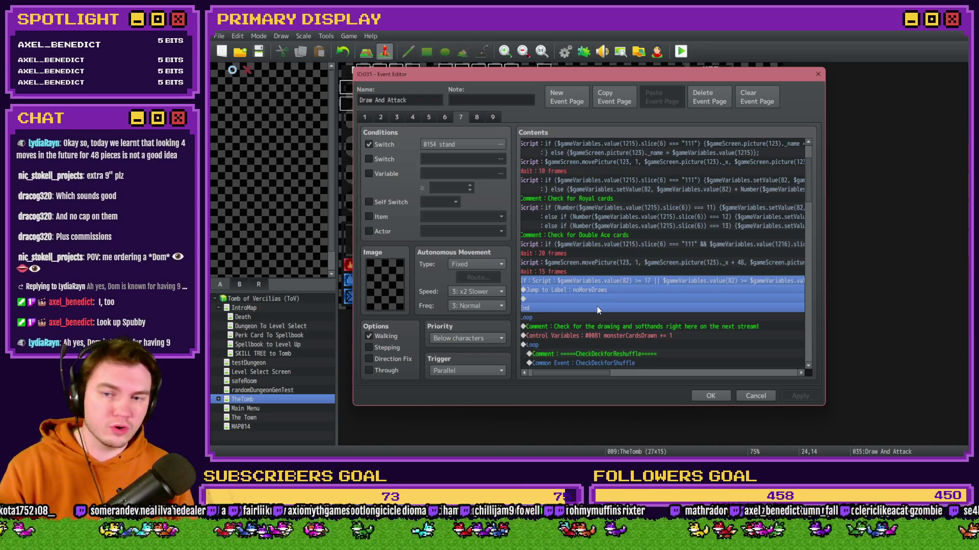
mouse_move(604, 371)
mouse_down()
mouse_move(590, 381)
mouse_move(668, 379)
mouse_move(576, 382)
mouse_up()
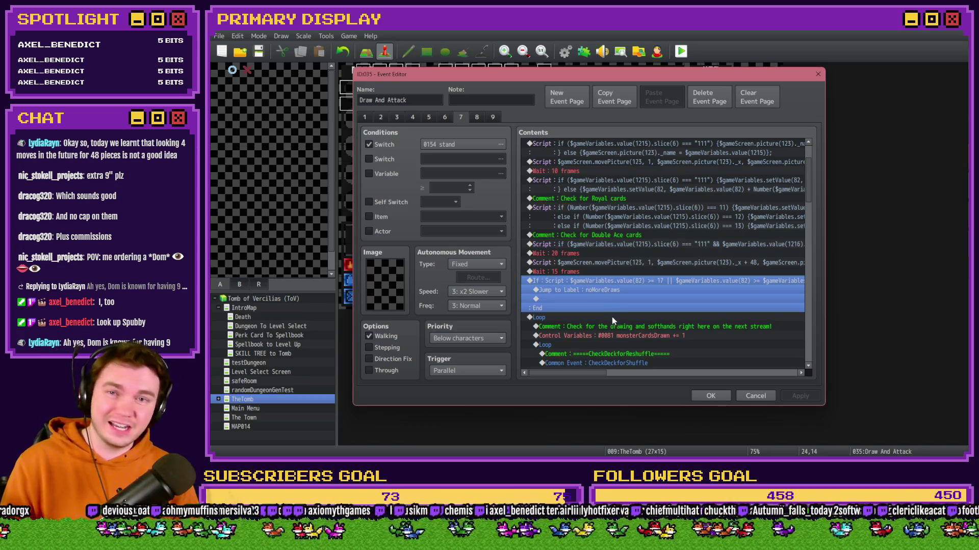
key(alt+Tab)
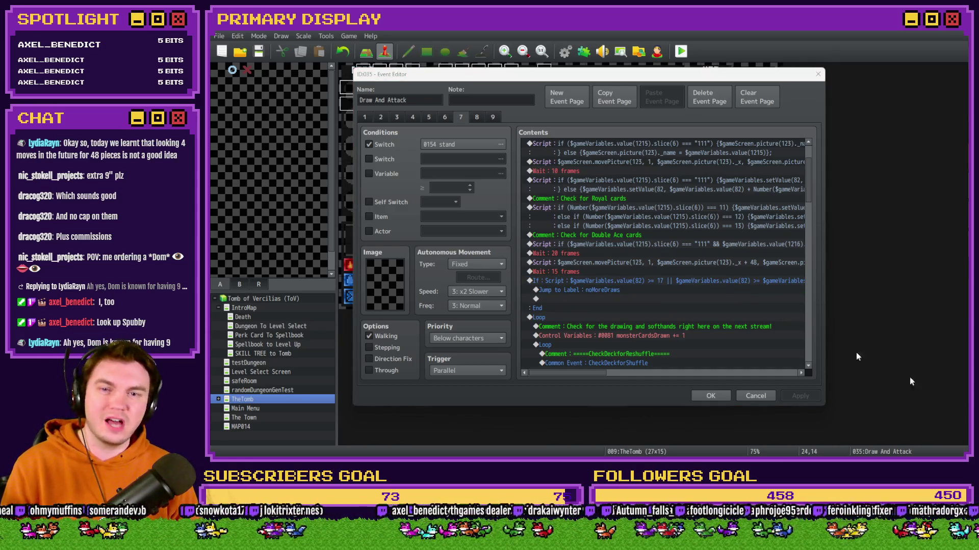
click(633, 82)
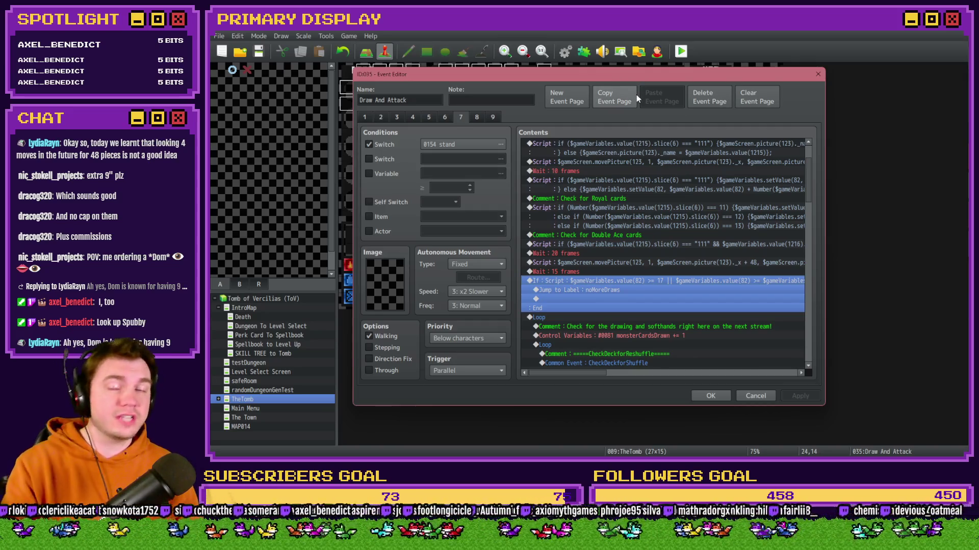
click(595, 326)
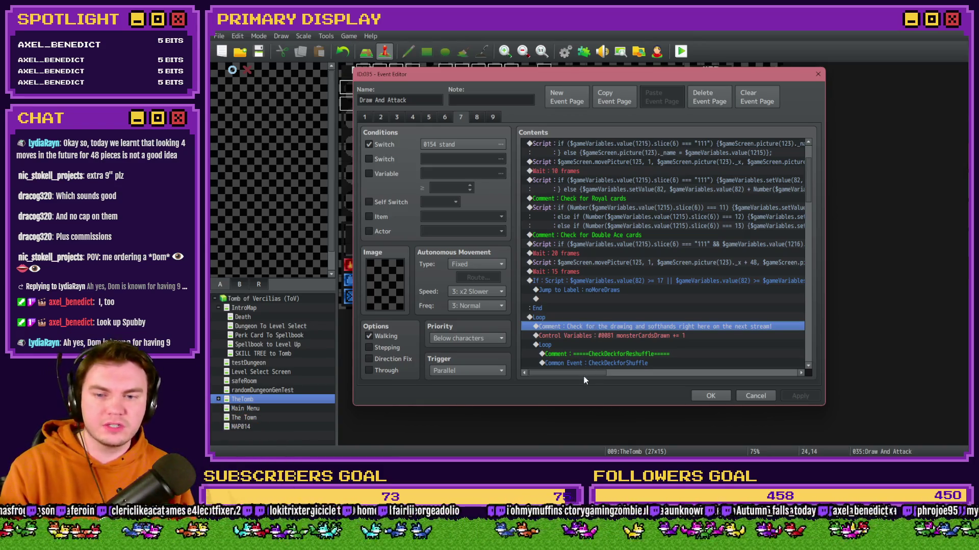
drag(583, 376, 609, 378)
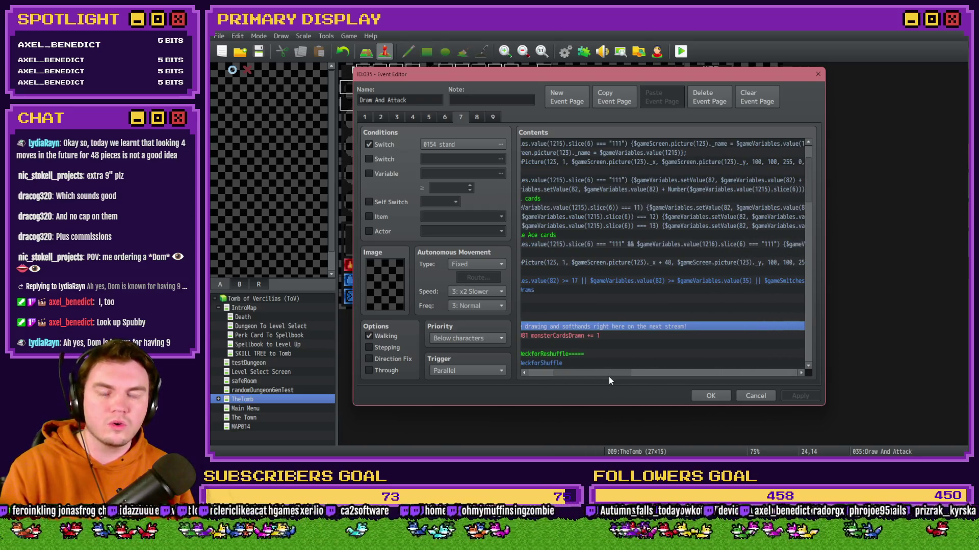
Delete the 'Check for the drawing and softhands right here on the next stream!' comment
scroll(609, 377, left, 5)
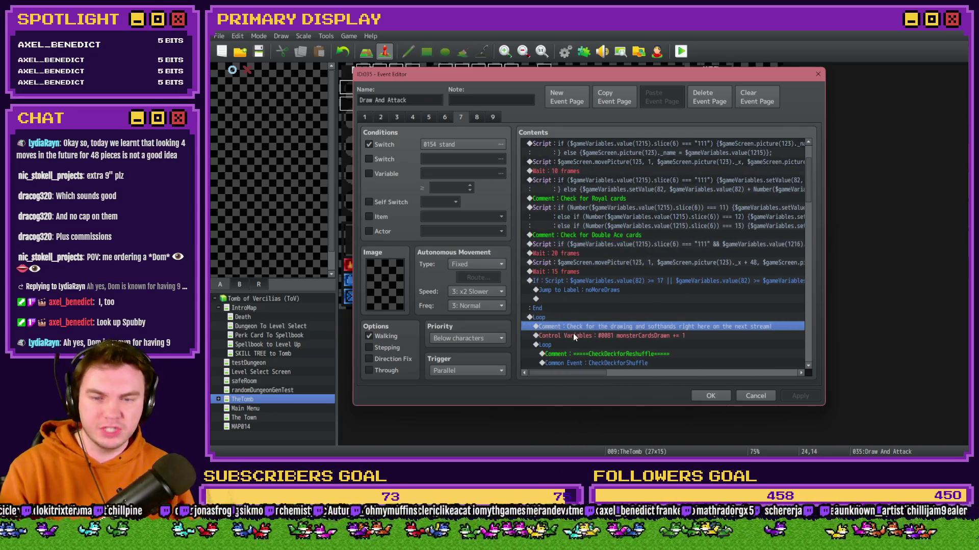
scroll(573, 334, down, 2)
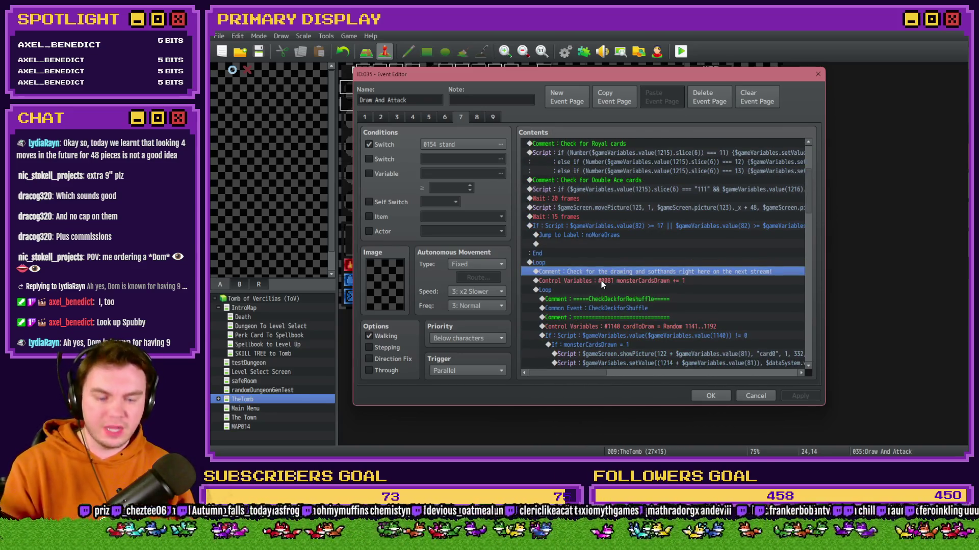
key(Delete)
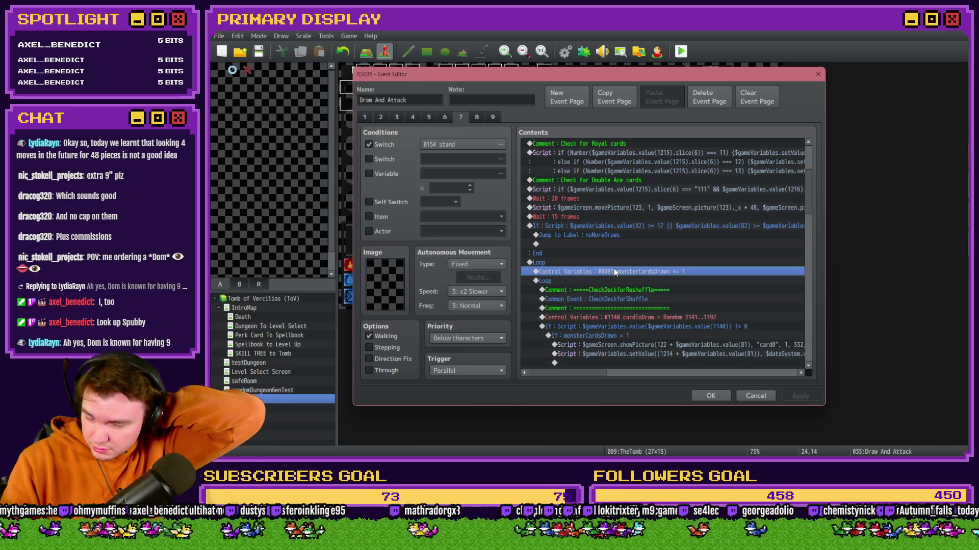
Review the loop's CheckDeckforReshuffle and cardToDraw lines and pick the insertion point at its top
click(607, 278)
scroll(607, 280, down, 7)
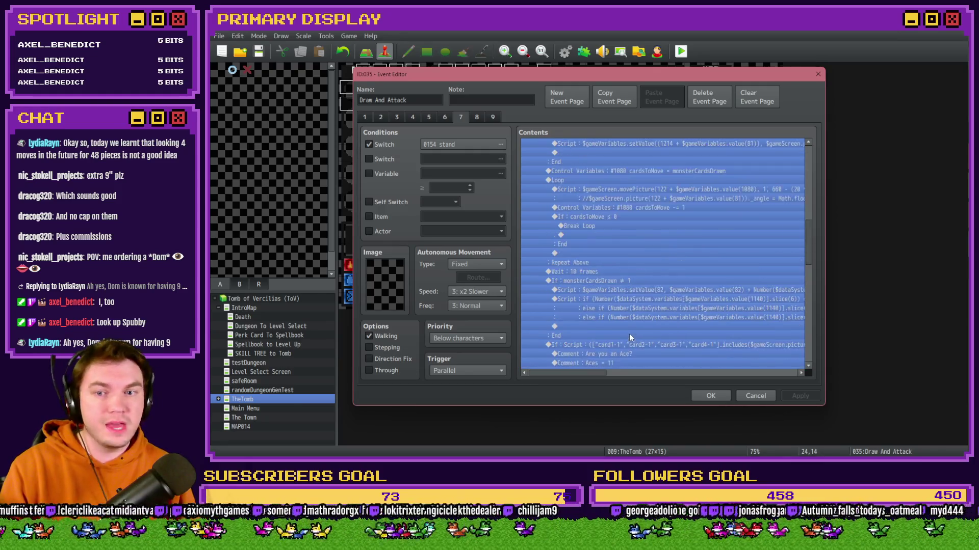
scroll(629, 324, up, 3)
scroll(629, 324, up, 3)
click(615, 235)
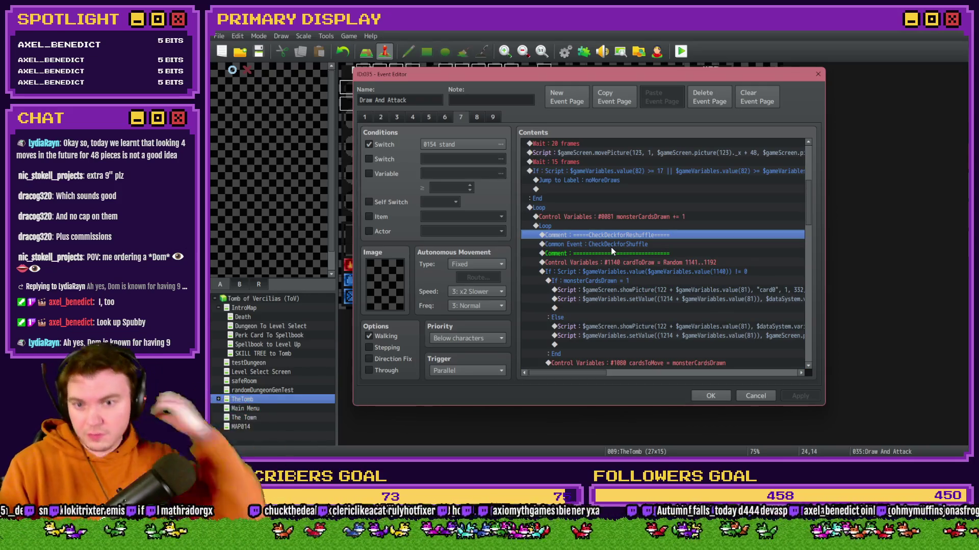
drag(614, 244, 616, 264)
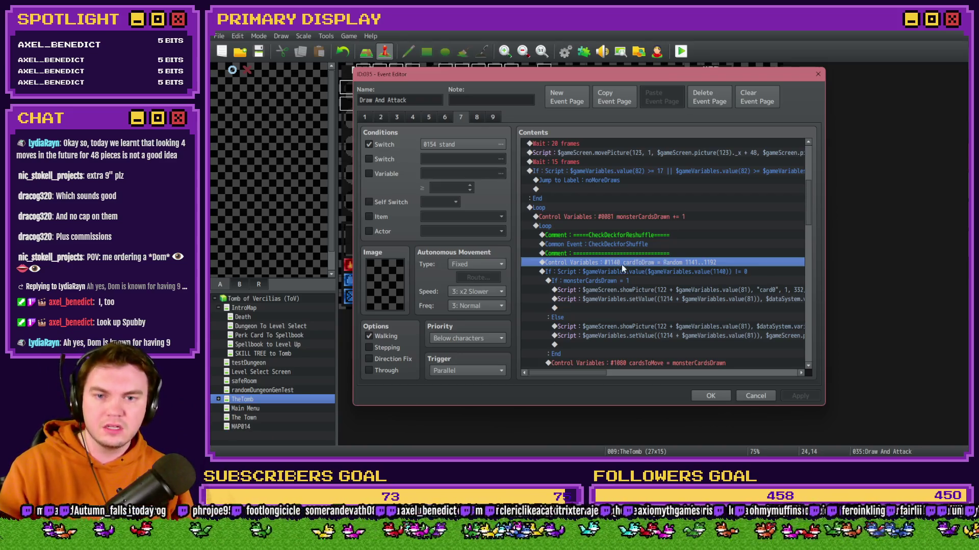
click(570, 217)
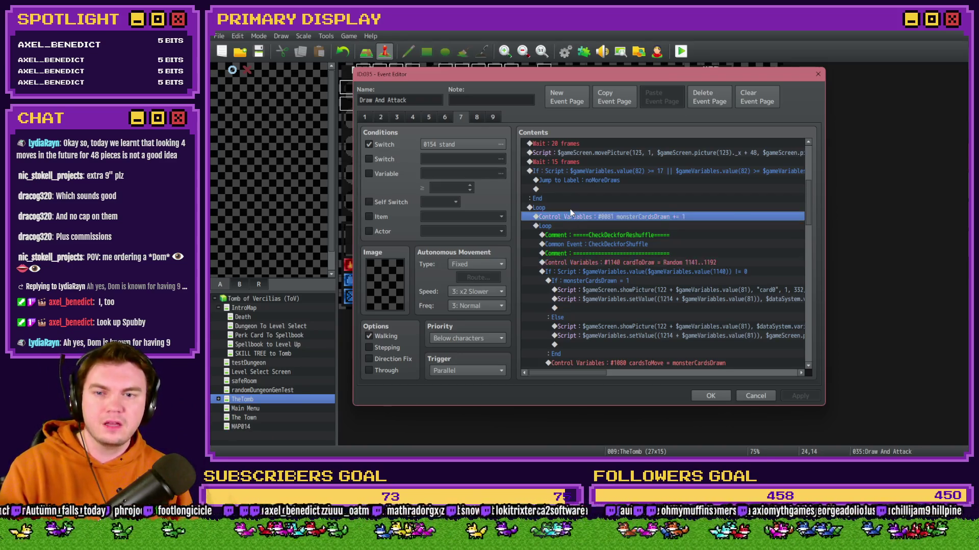
Insert the comment 'Draw more monsters cards until winning, >=17, or busting' under Loop
double_click(570, 217)
click(619, 369)
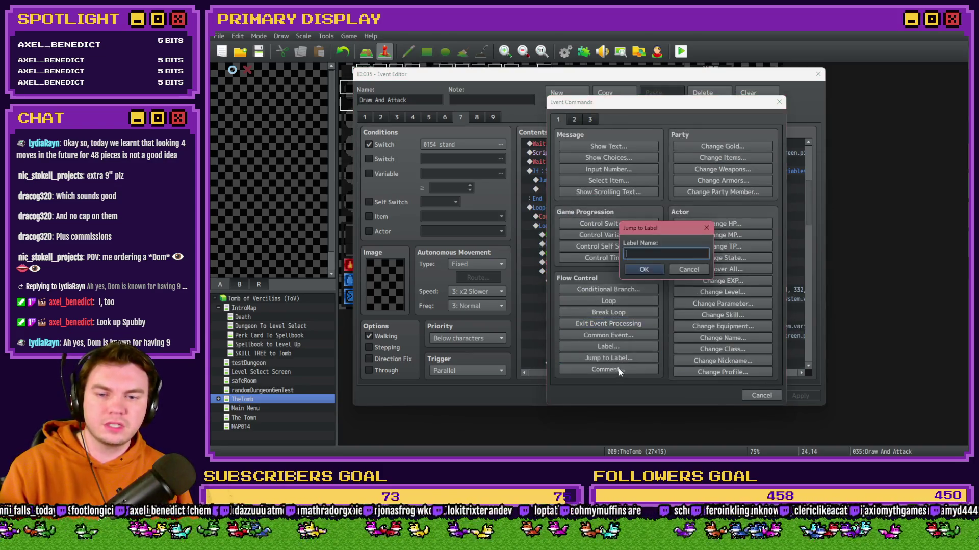
click(685, 269)
click(643, 369)
text(D)
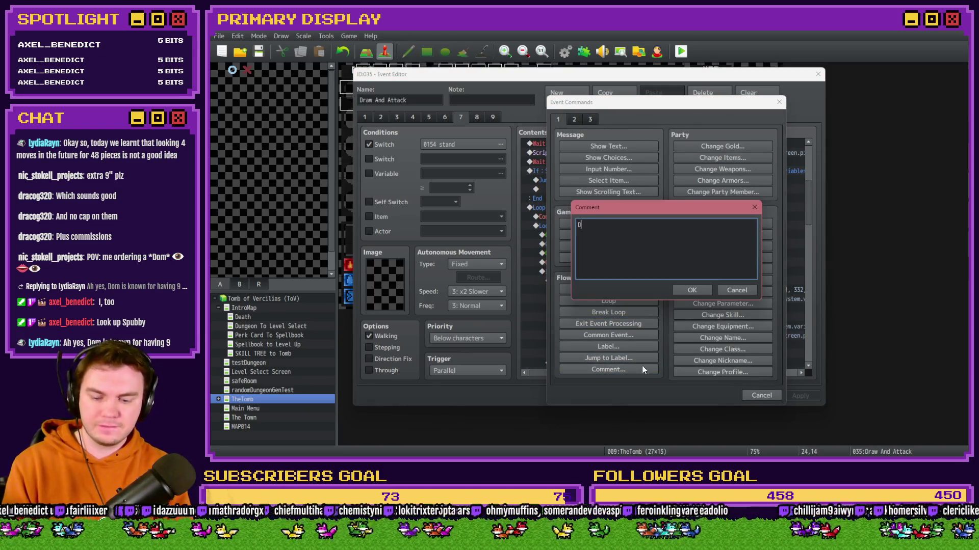
text(raw more monsters )
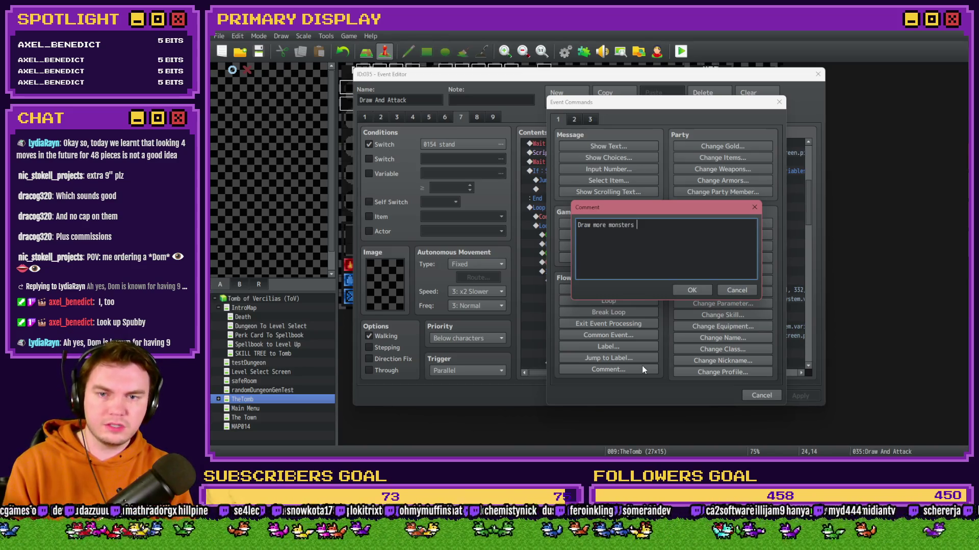
text(cards until )
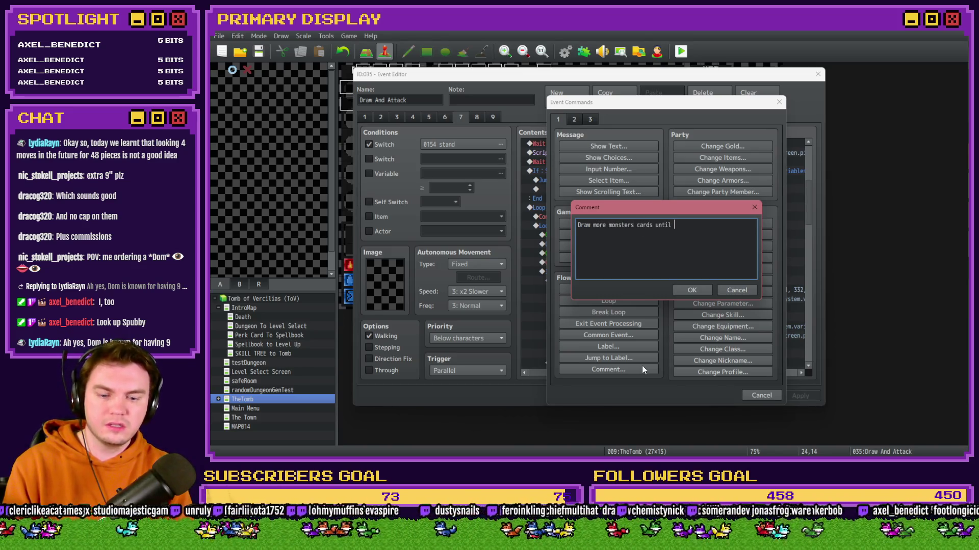
text(winning,)
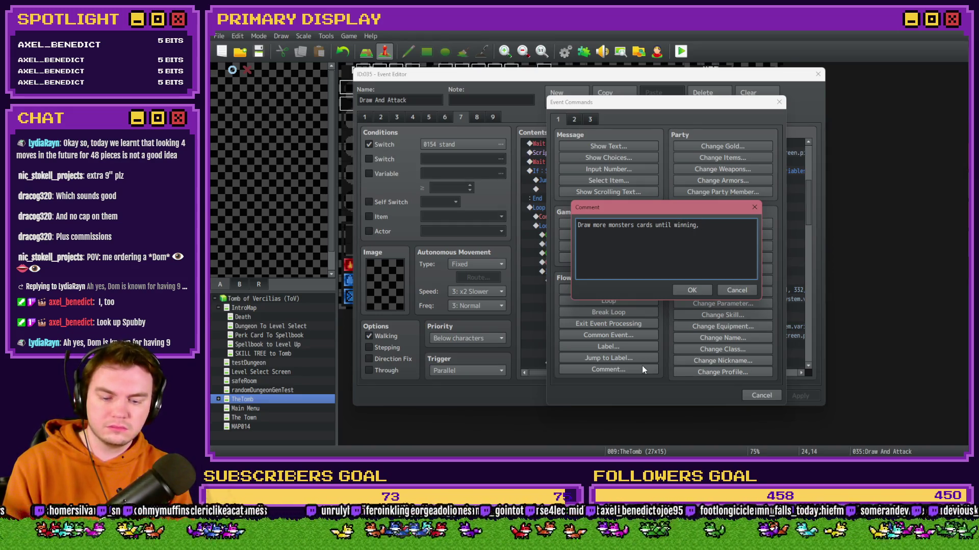
text( >=1)
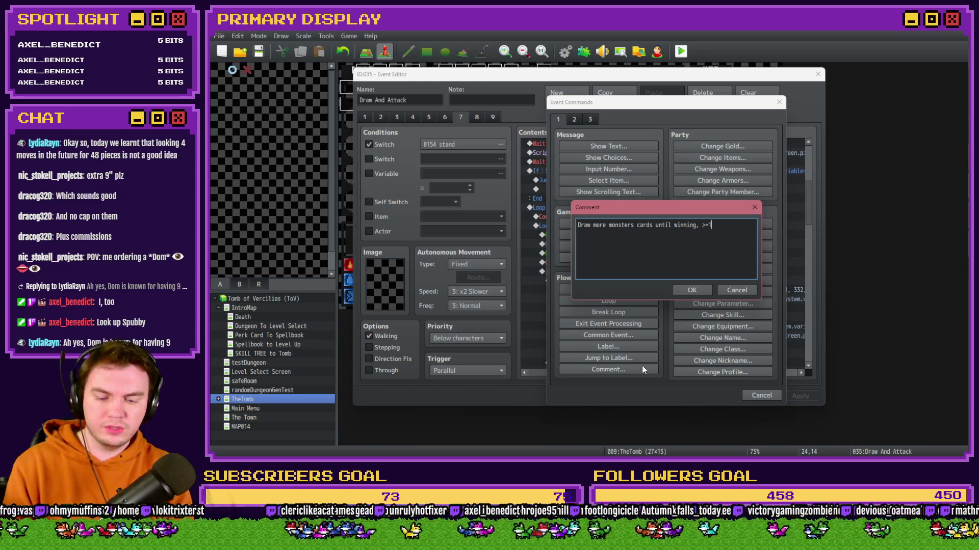
text(7, or busting)
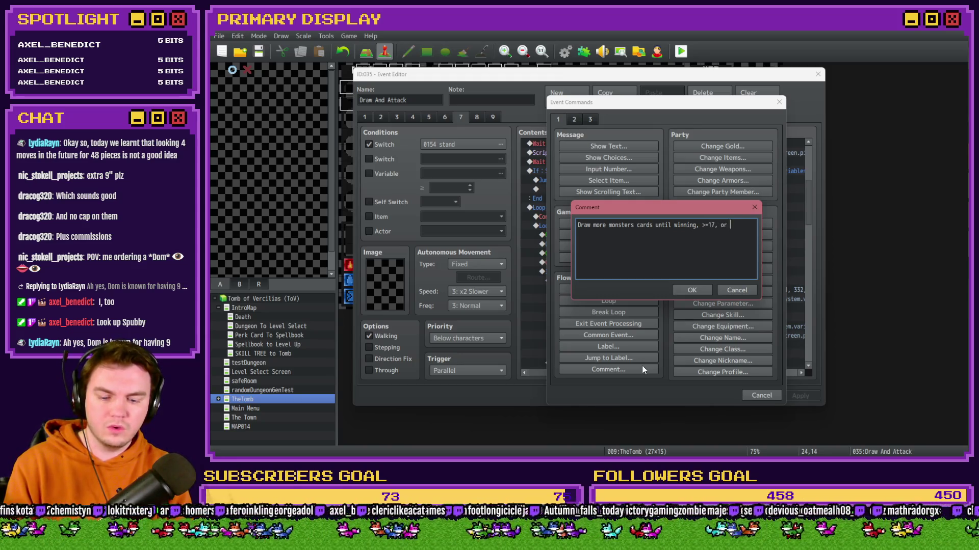
key(ctrl+Return)
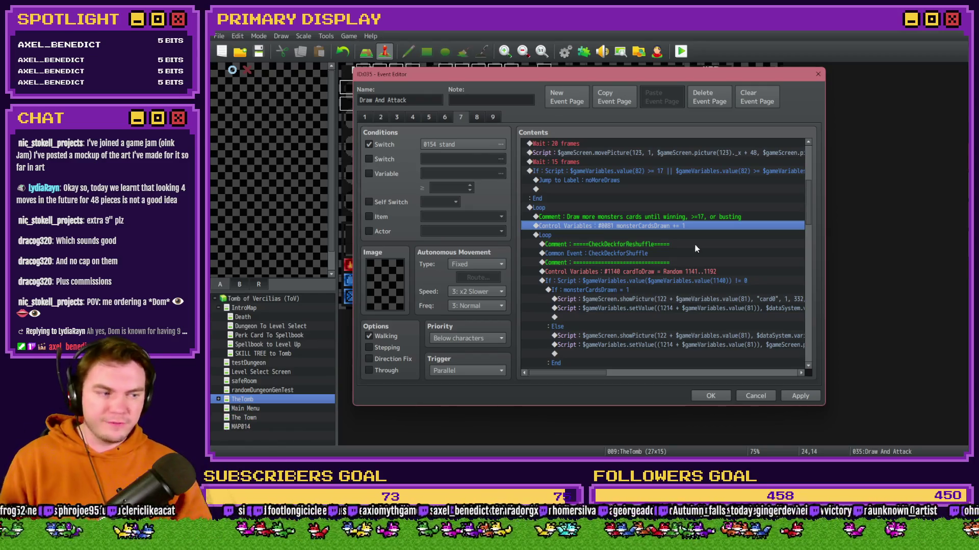
click(638, 236)
click(638, 245)
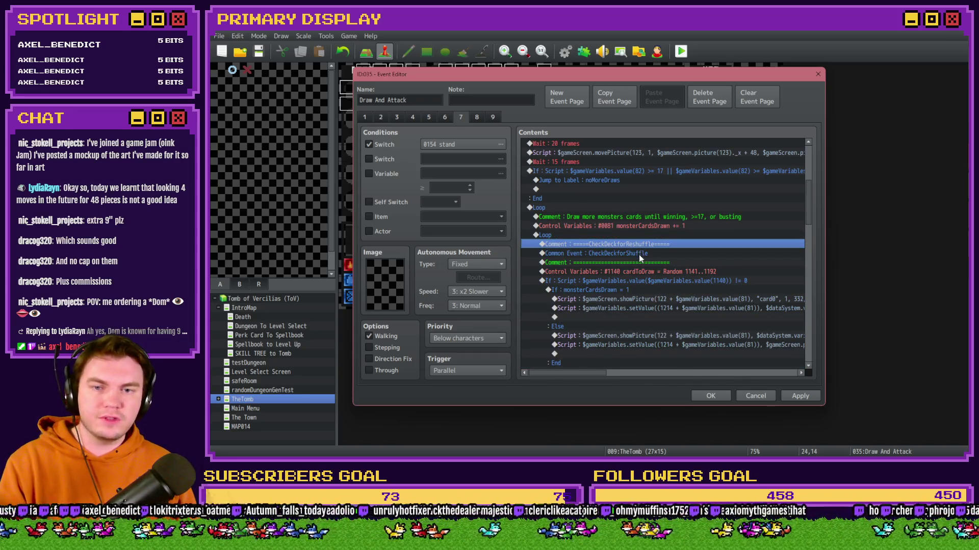
click(638, 254)
click(641, 262)
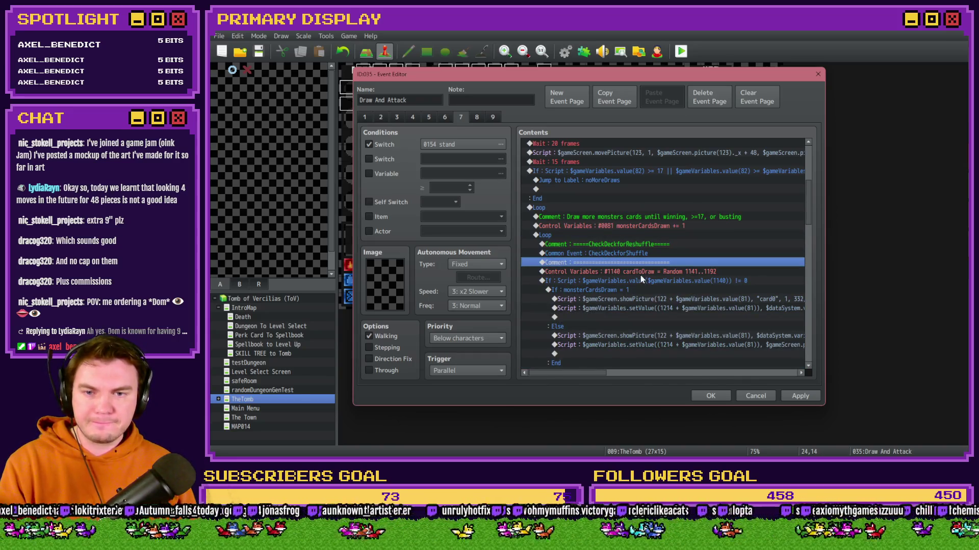
click(640, 272)
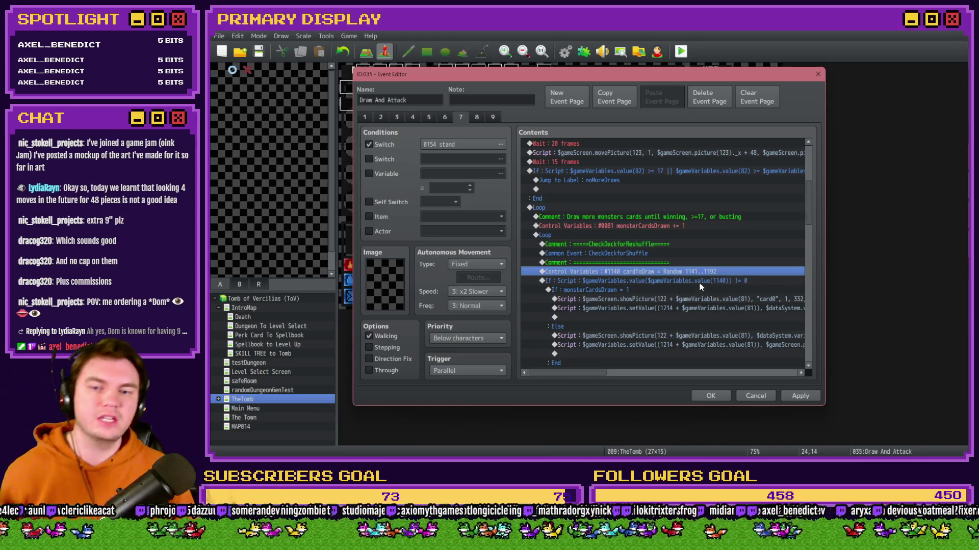
click(702, 280)
click(621, 290)
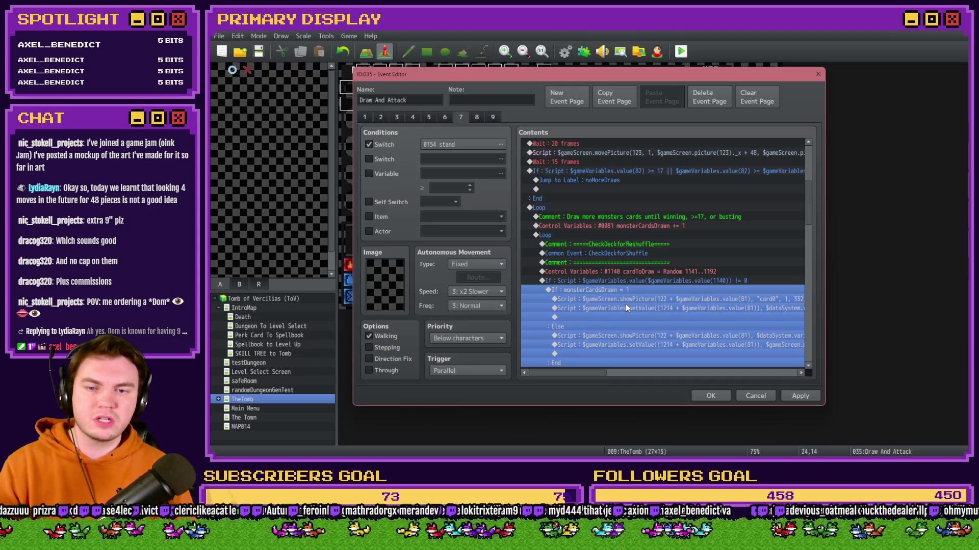
scroll(627, 304, down, 2)
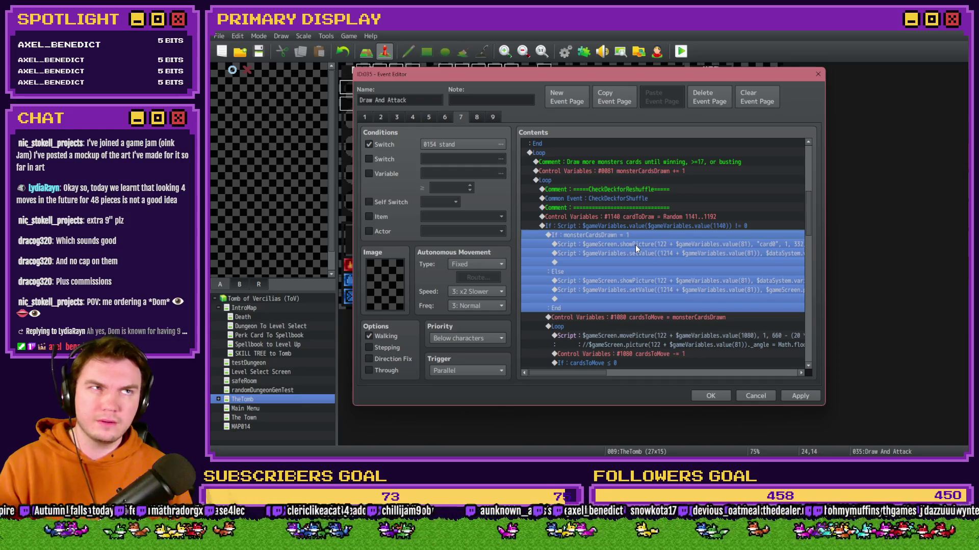
click(636, 245)
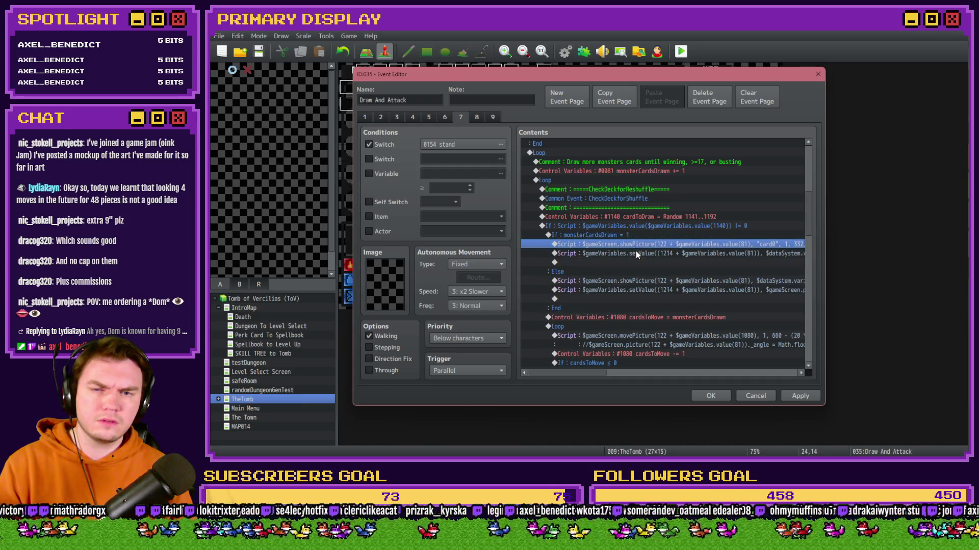
double_click(637, 237)
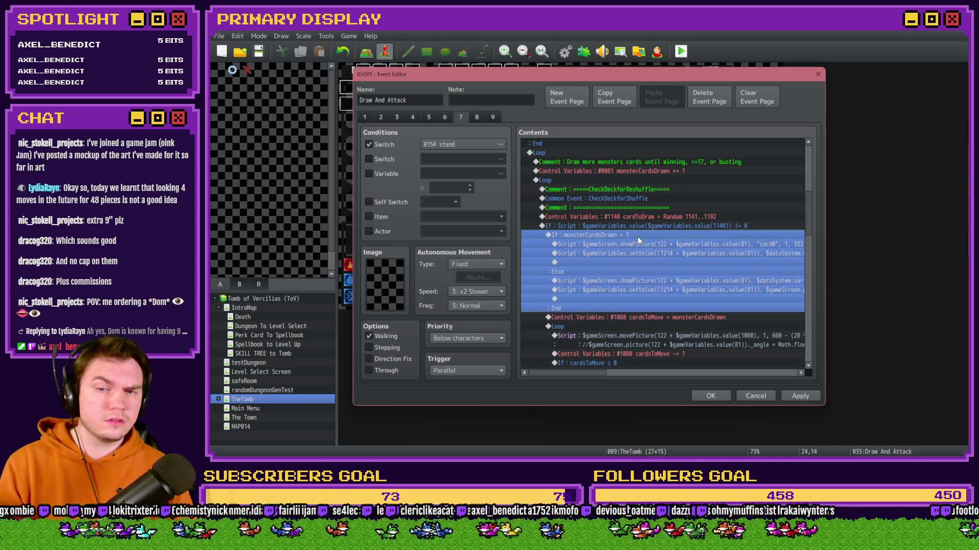
key(Escape)
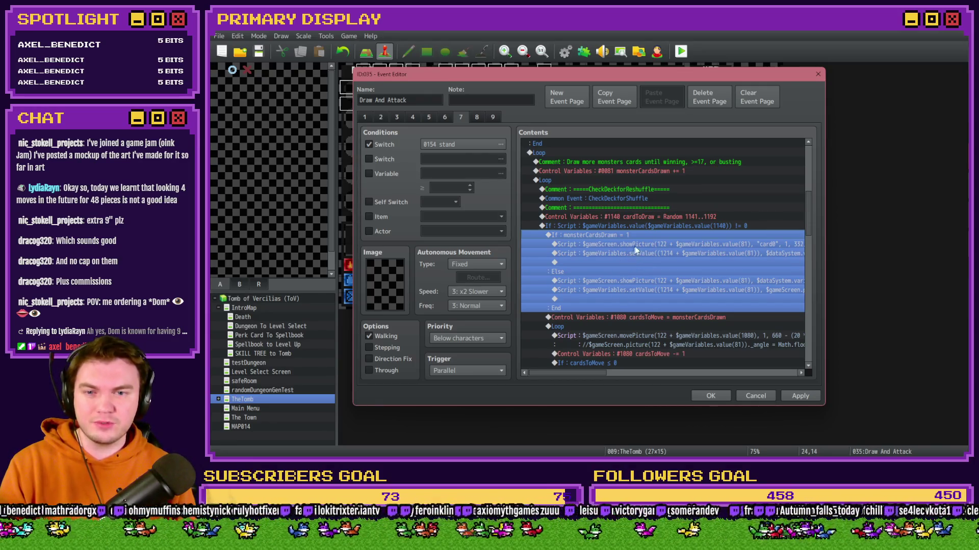
click(636, 246)
mouse_move(595, 374)
mouse_down()
mouse_move(632, 376)
mouse_move(601, 375)
mouse_up()
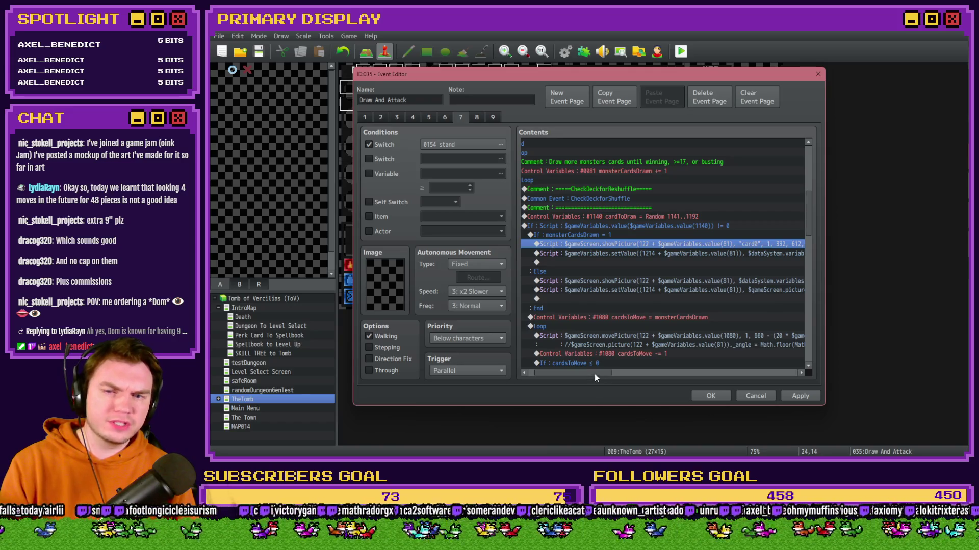
mouse_move(598, 373)
mouse_down()
mouse_move(638, 374)
mouse_move(598, 374)
mouse_up()
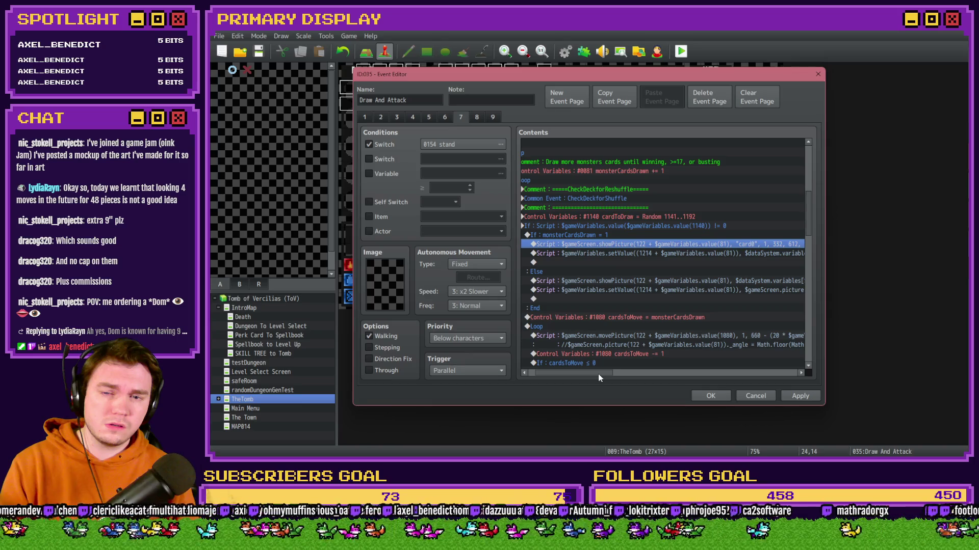
drag(598, 374, 592, 375)
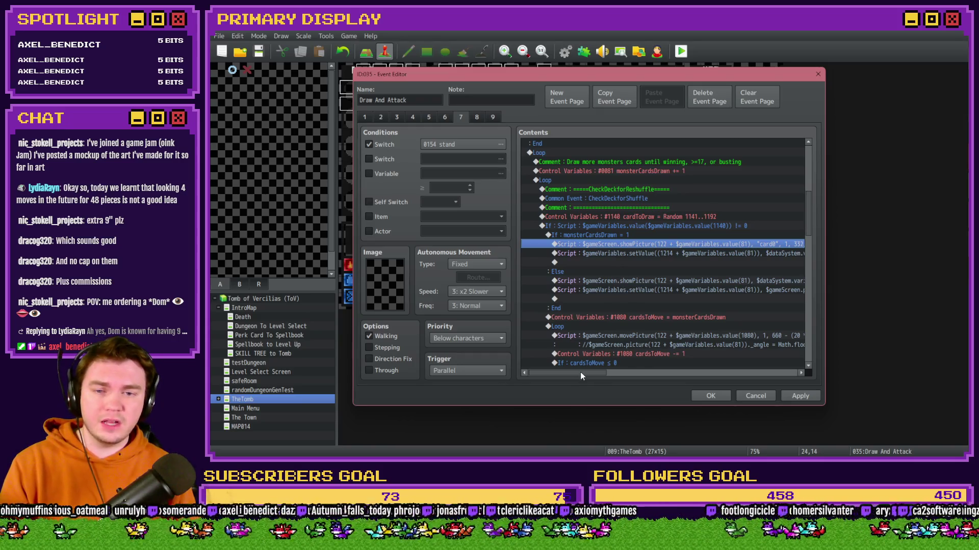
mouse_move(590, 374)
mouse_down()
mouse_move(656, 376)
mouse_move(581, 376)
mouse_up()
click(604, 236)
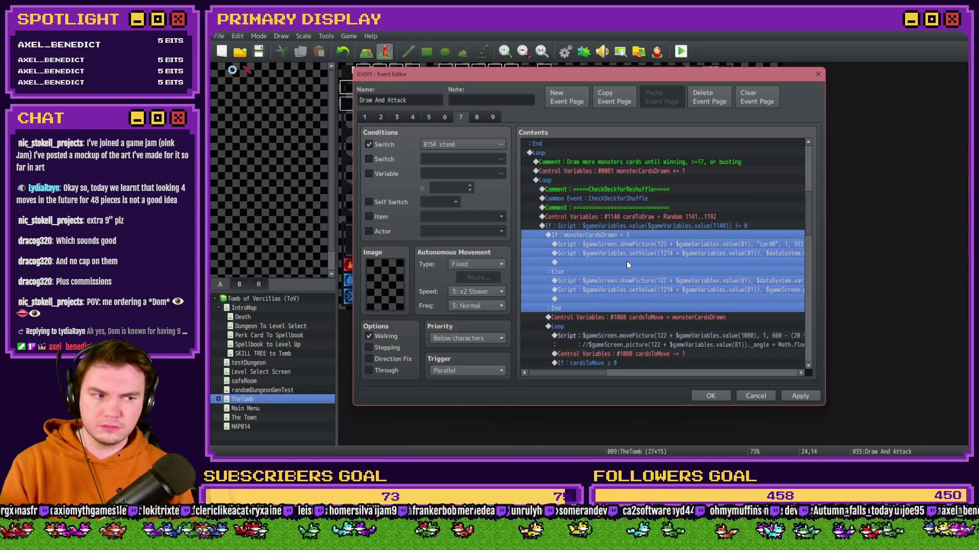
click(624, 319)
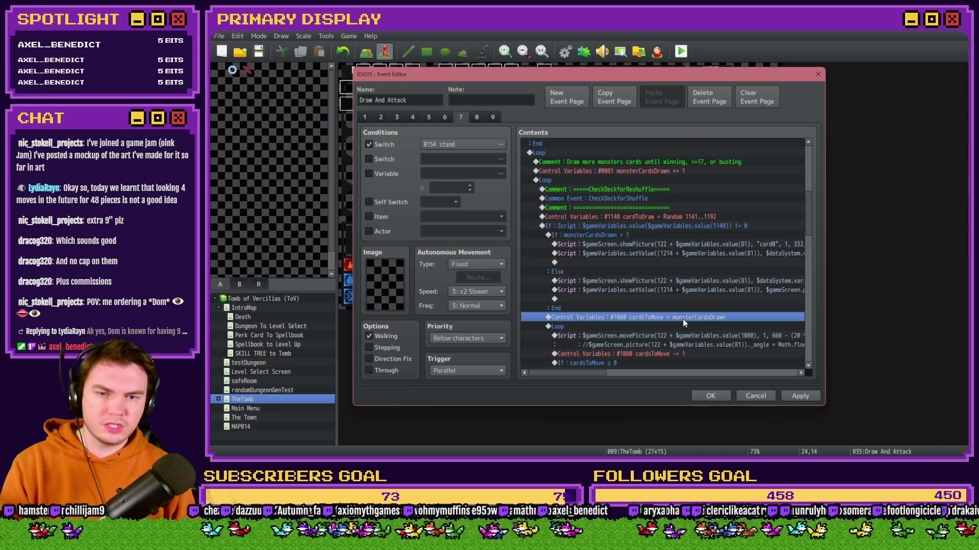
Review page 7's outer loop, inner card-moving loop and movePicture script line
scroll(585, 335, down, 2)
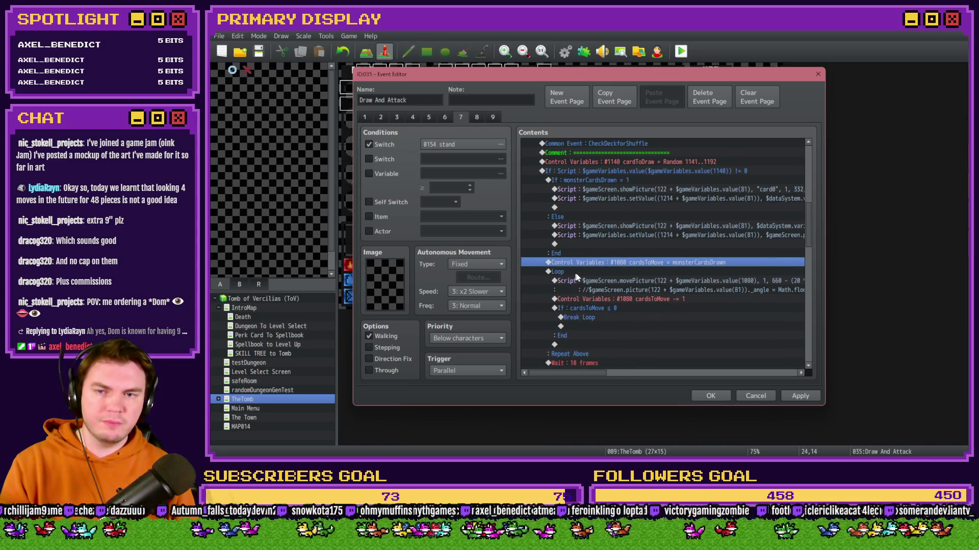
click(576, 274)
scroll(576, 286, up, 1)
scroll(575, 298, up, 1)
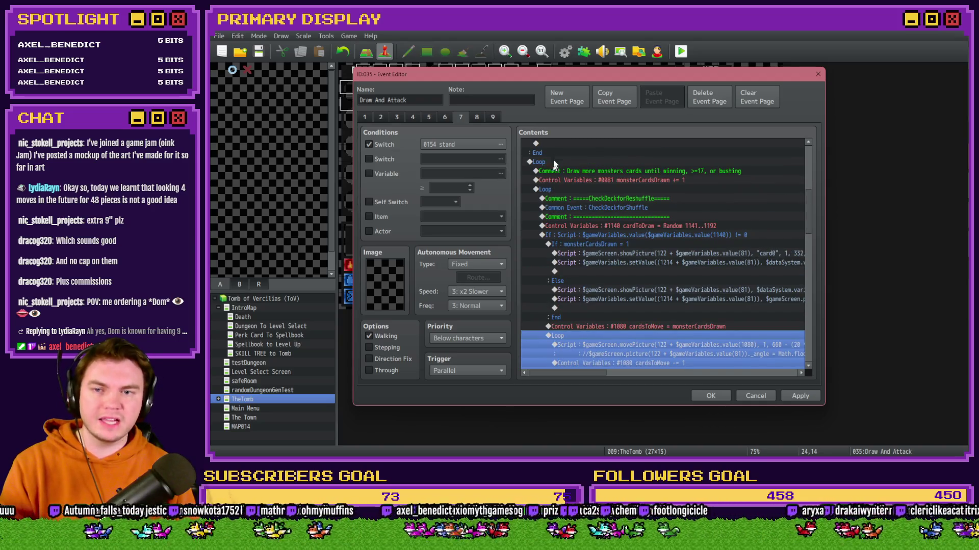
click(553, 162)
scroll(553, 191, up, 1)
scroll(560, 229, down, 2)
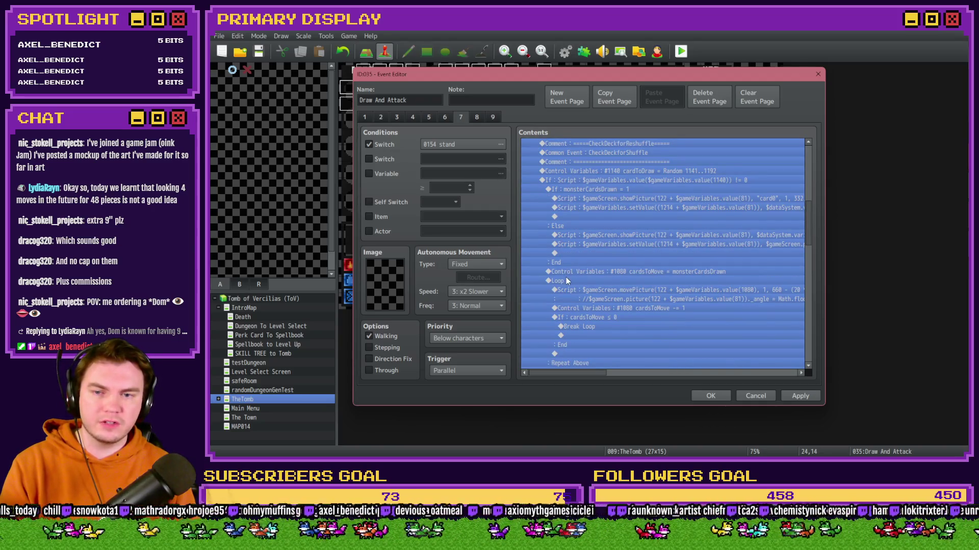
click(570, 281)
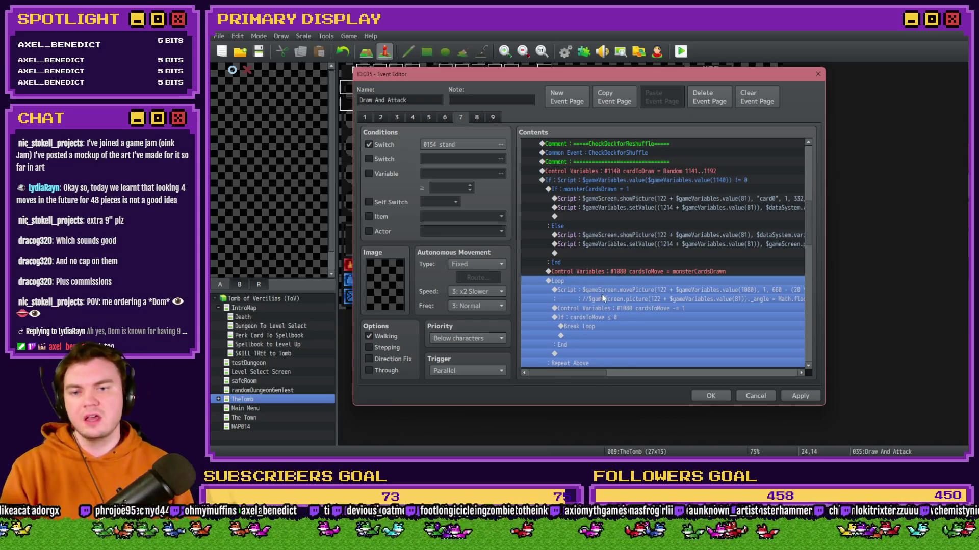
click(579, 290)
mouse_move(587, 377)
mouse_down()
mouse_move(693, 384)
mouse_move(566, 381)
mouse_up()
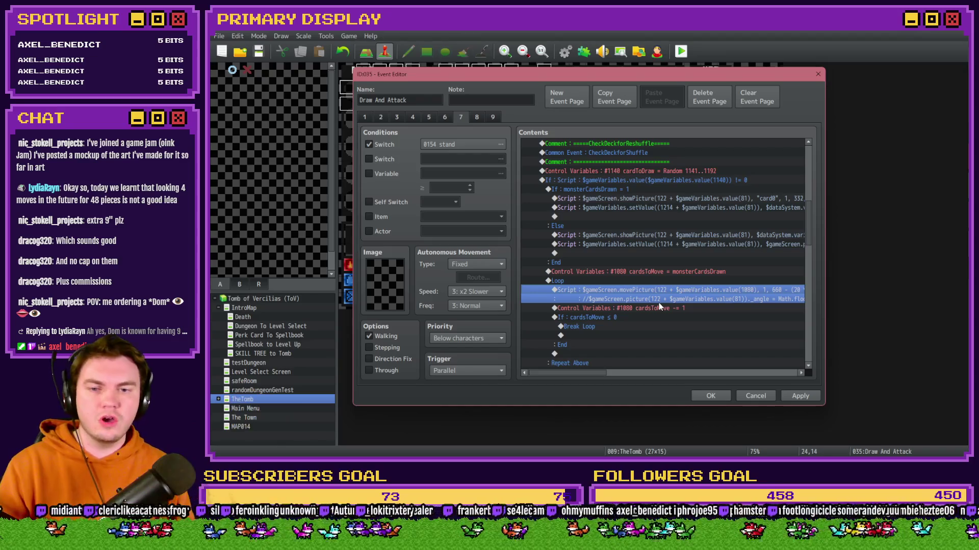
Review the cardsToMove ≤ 0 check, 10-frame wait and monsterCardsDrawn ≠ 1 check with its first script
scroll(659, 306, down, 1)
scroll(659, 307, down, 1)
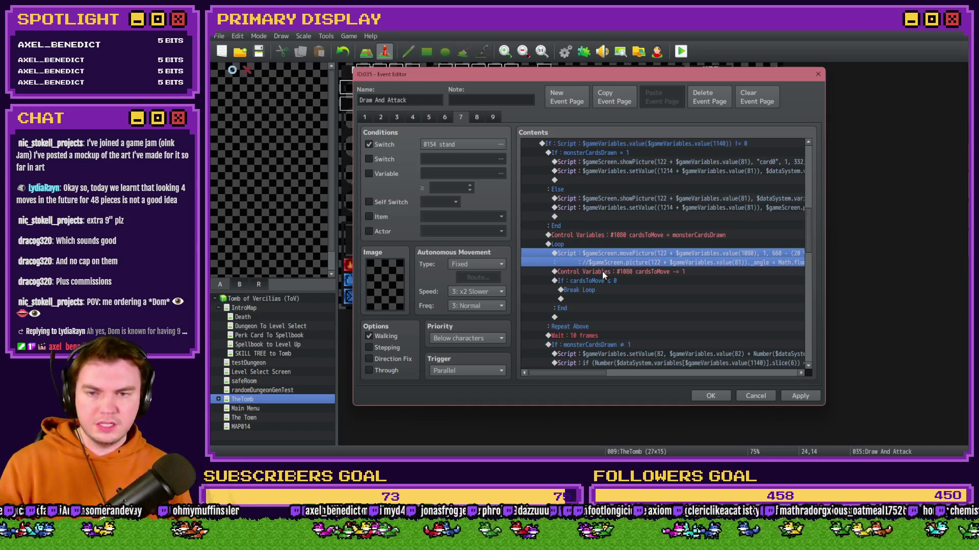
click(590, 280)
scroll(588, 301, down, 2)
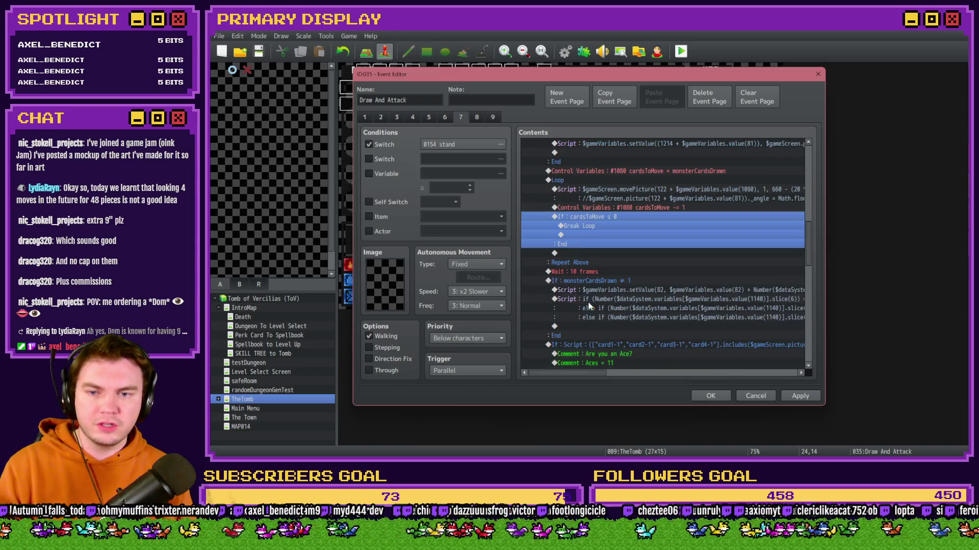
click(592, 271)
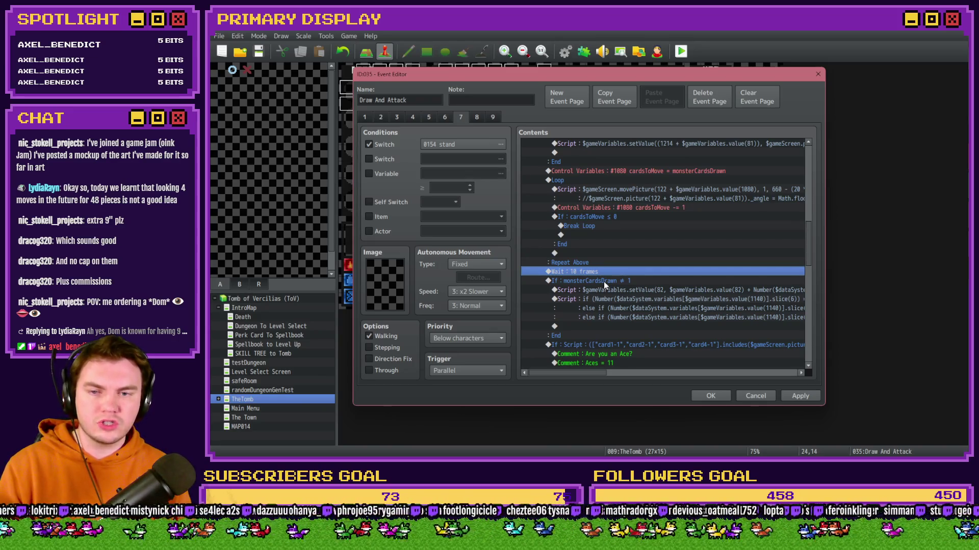
click(604, 281)
scroll(603, 281, down, 2)
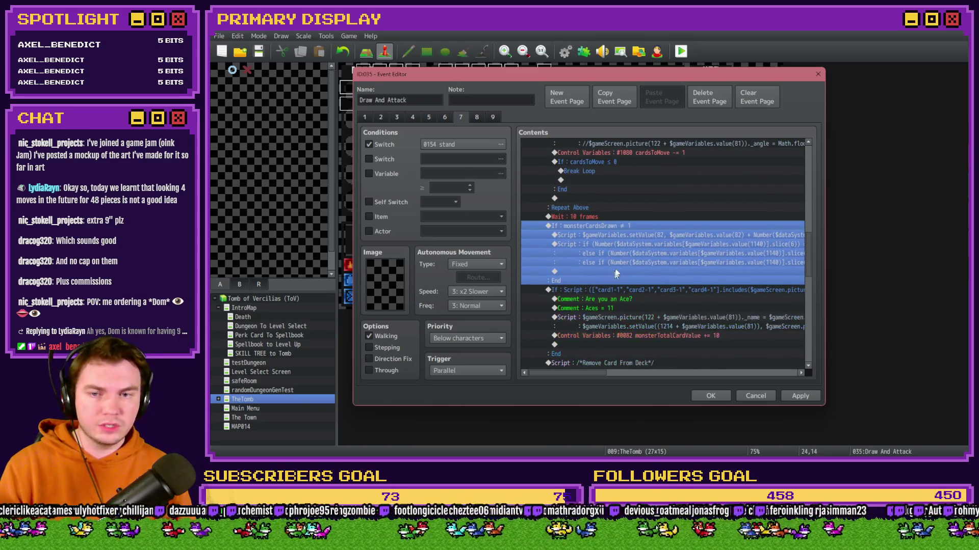
click(619, 235)
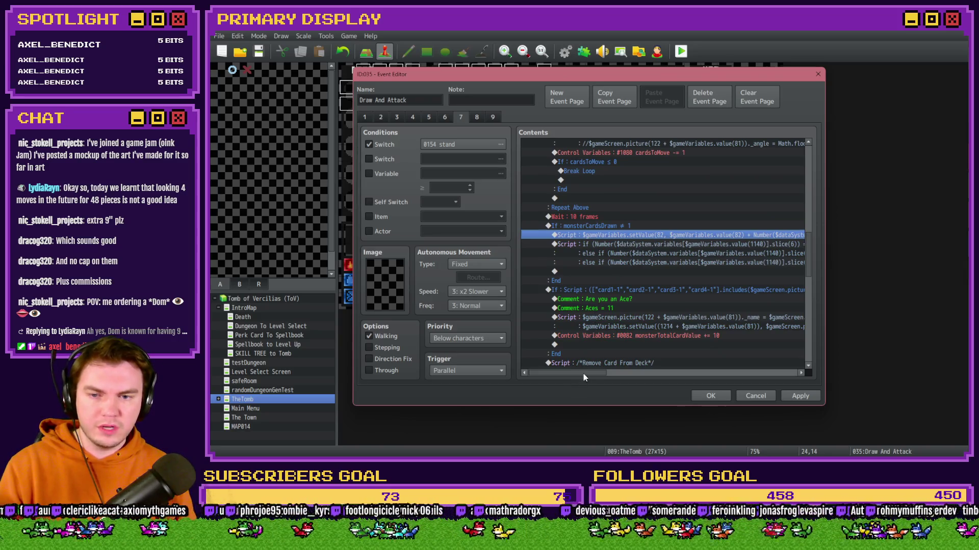
mouse_move(584, 374)
mouse_down()
mouse_move(639, 381)
mouse_move(581, 378)
mouse_up()
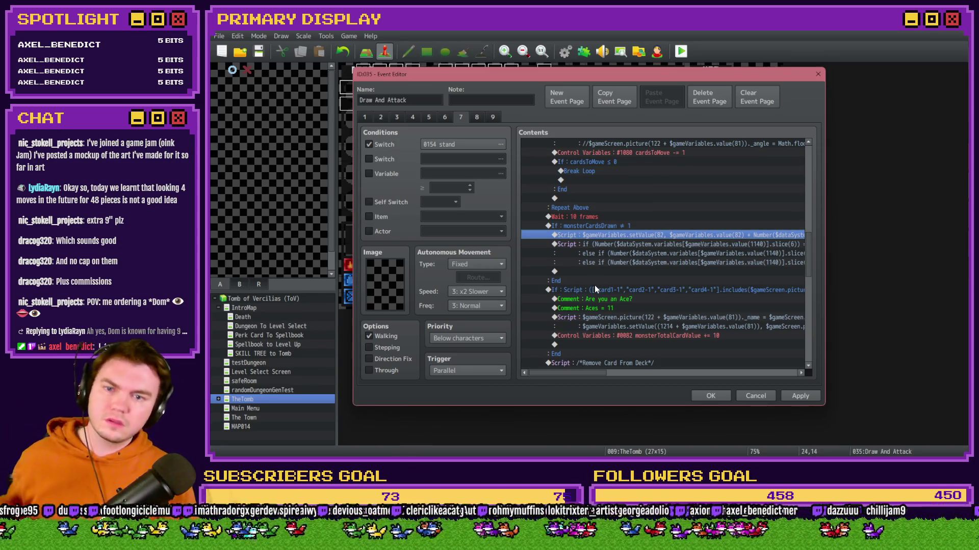
mouse_move(588, 375)
mouse_down()
mouse_move(632, 377)
mouse_move(583, 376)
mouse_up()
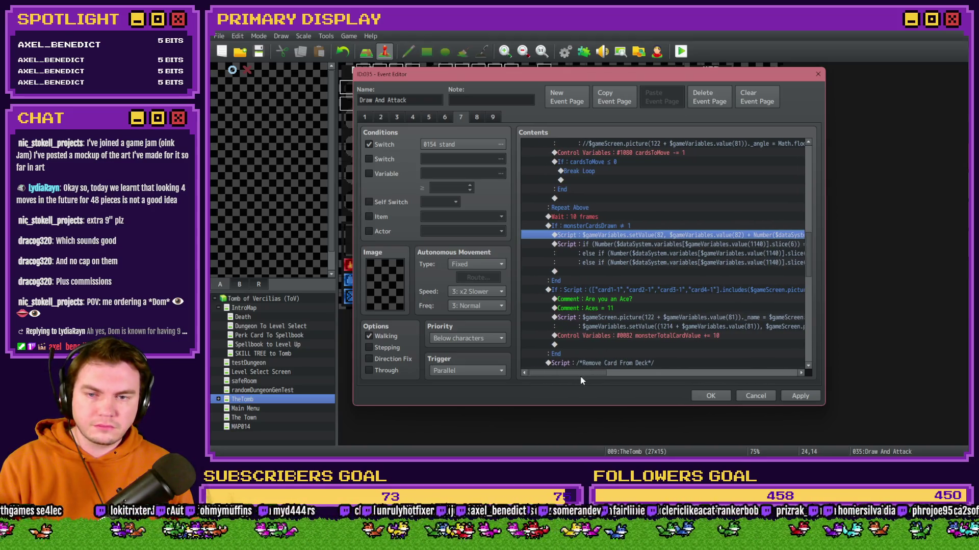
Review the ace-check script block, its 'Are you an Ace?' and 'Aces = 11' comments, and picture-name script
click(577, 280)
click(578, 289)
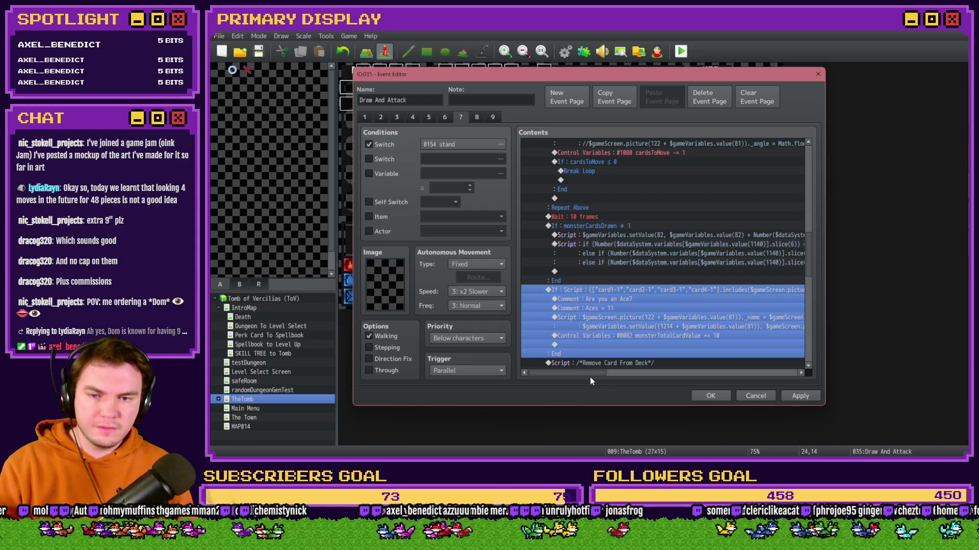
mouse_move(590, 377)
mouse_down()
mouse_move(626, 380)
mouse_move(573, 383)
mouse_up()
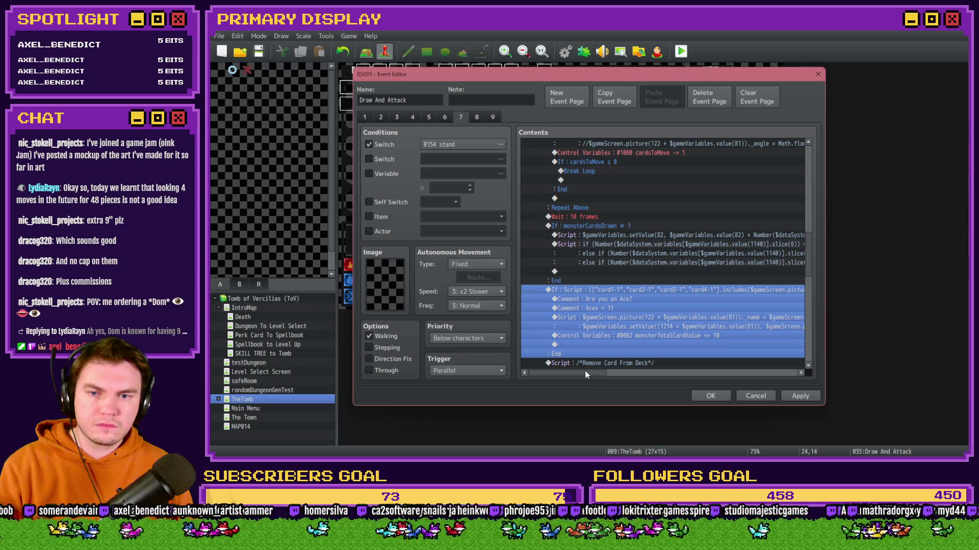
mouse_move(586, 375)
mouse_down()
mouse_move(635, 372)
mouse_move(592, 372)
mouse_up()
click(599, 301)
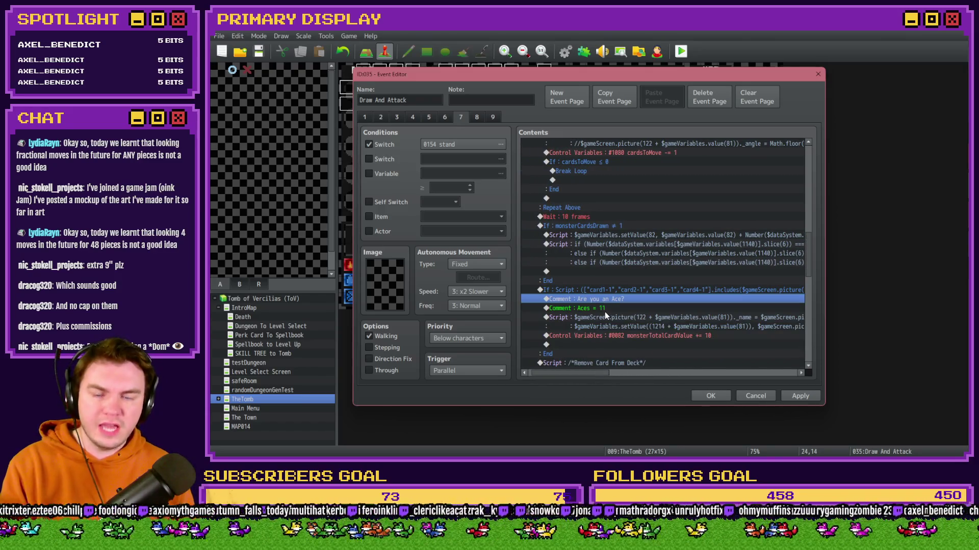
click(604, 308)
click(614, 320)
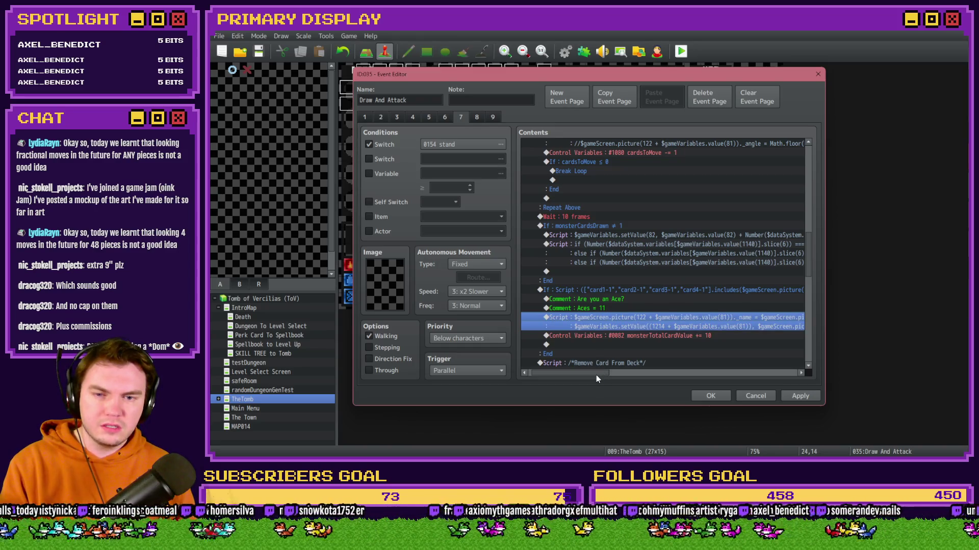
drag(596, 375, 600, 372)
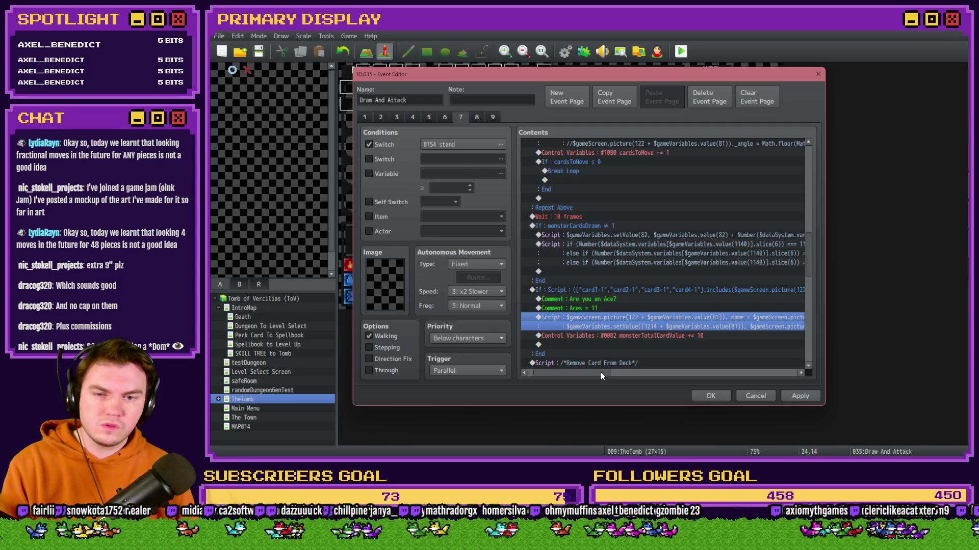
mouse_move(600, 373)
mouse_down()
mouse_move(592, 372)
mouse_move(652, 374)
mouse_move(605, 373)
mouse_up()
scroll(605, 345, down, 1)
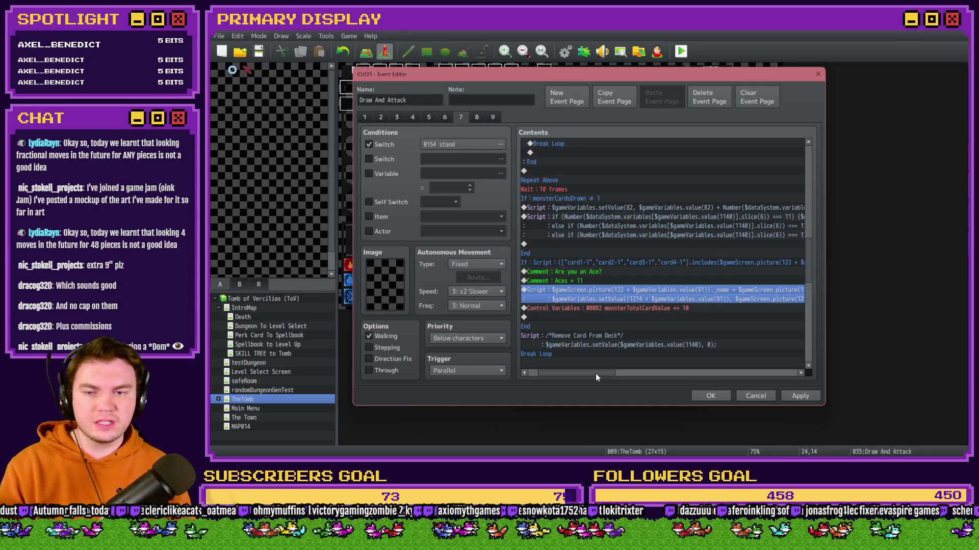
mouse_move(595, 374)
mouse_down()
mouse_move(651, 372)
mouse_move(577, 373)
mouse_up()
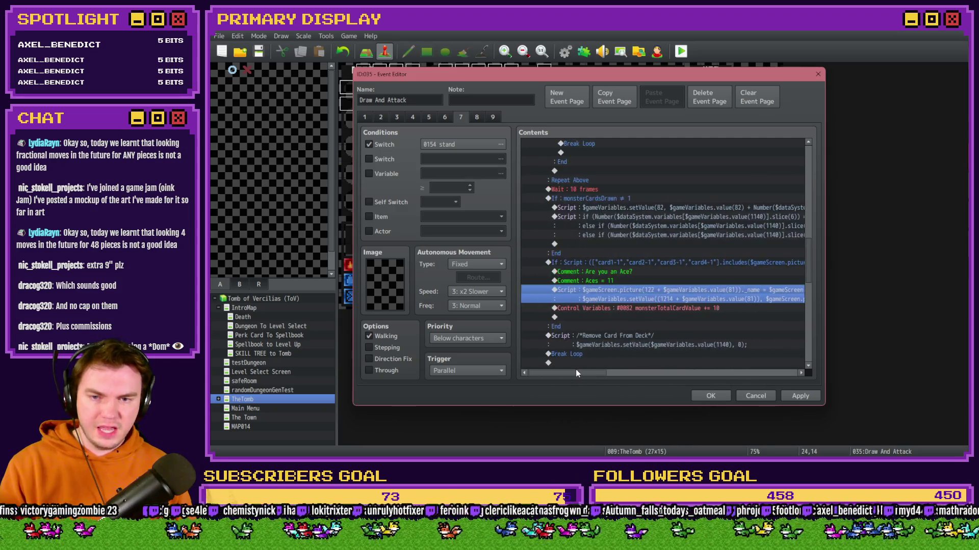
Review the monsterTotalCardValue increase, Remove Card From Deck, Break Loop, Repeat Above and noMoreDraws label
click(639, 309)
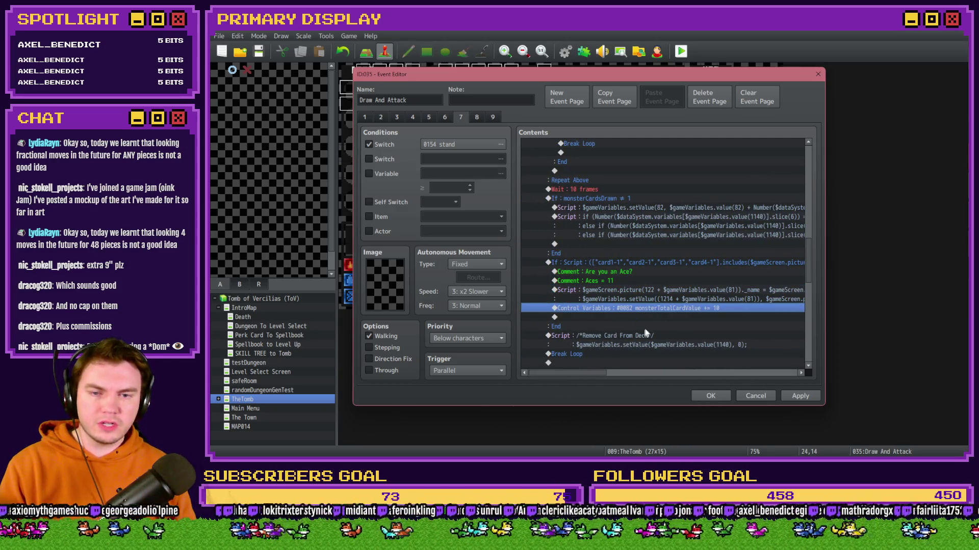
scroll(665, 326, down, 2)
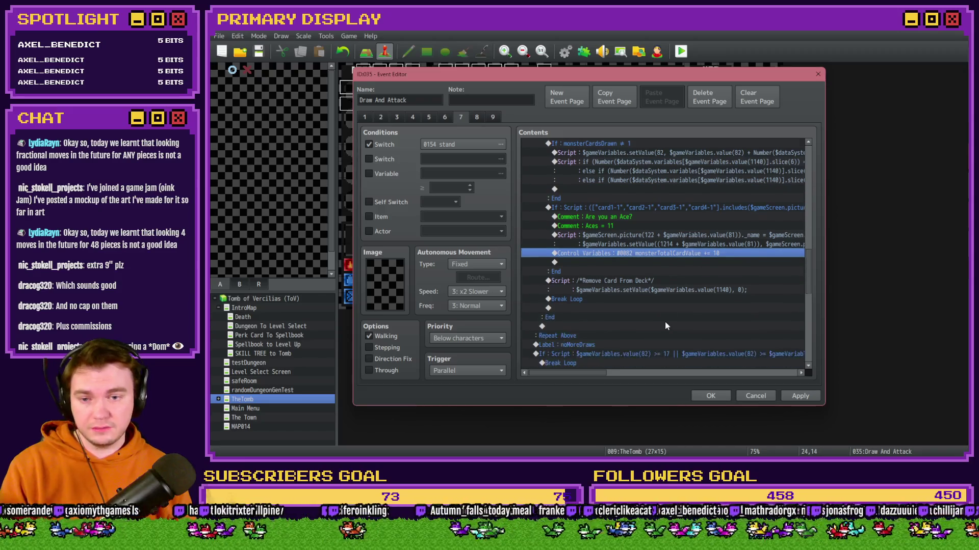
click(628, 283)
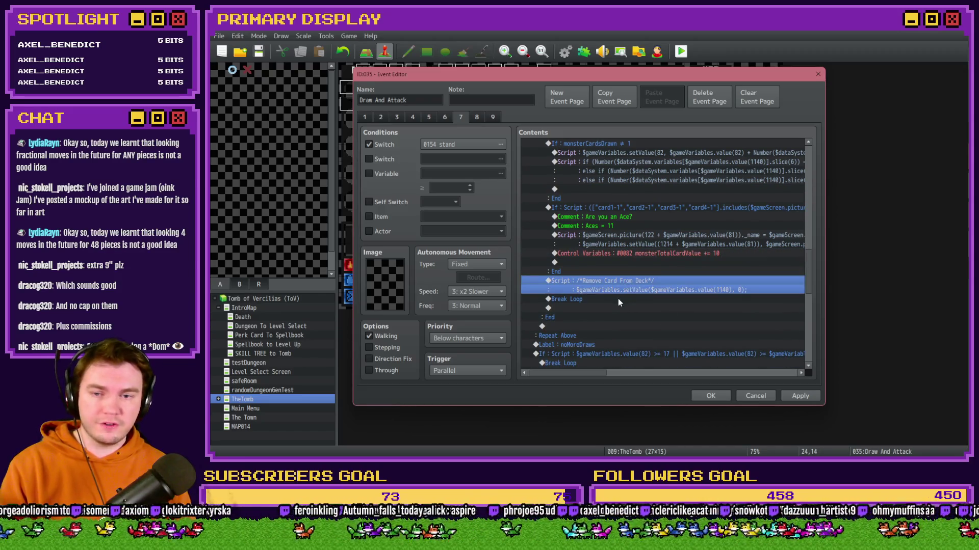
click(618, 298)
scroll(611, 298, down, 1)
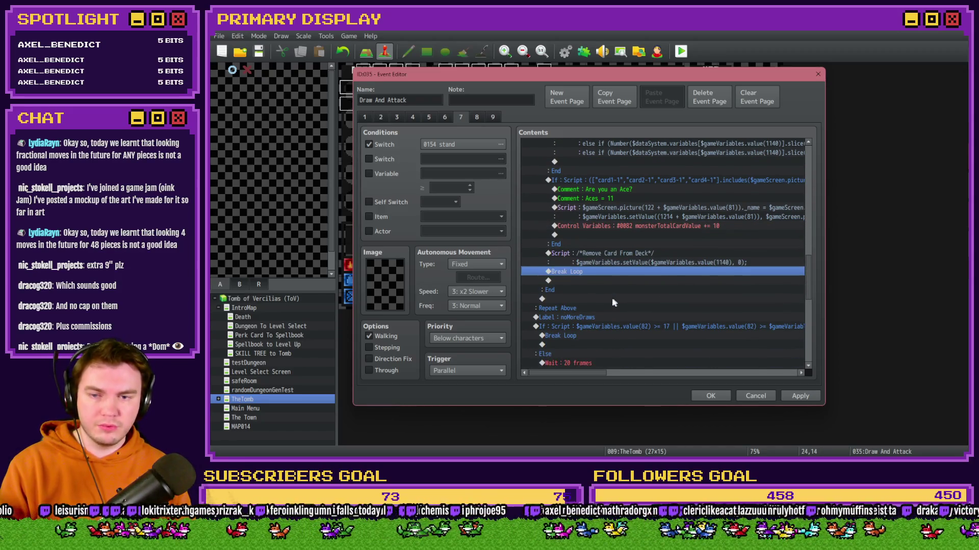
click(586, 307)
scroll(586, 292, down, 2)
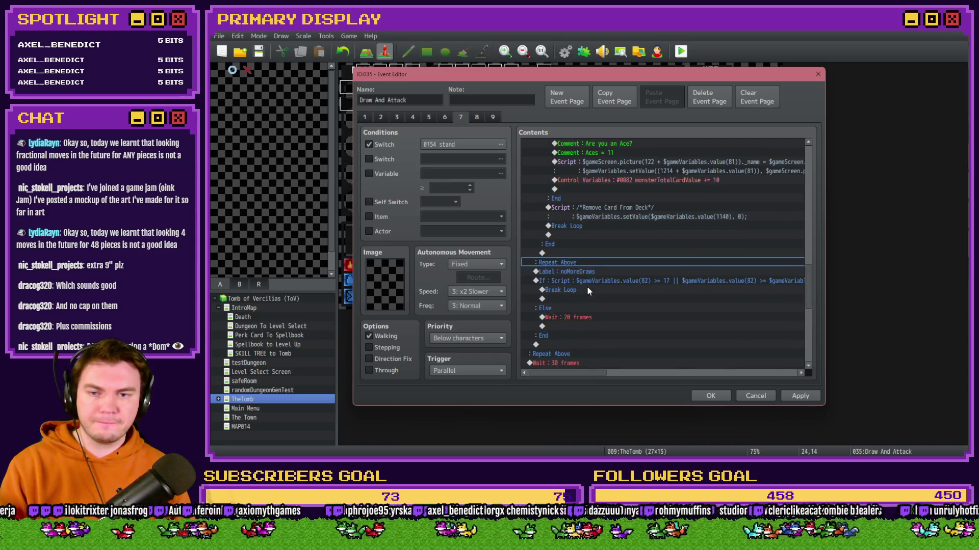
click(588, 273)
scroll(595, 321, down, 3)
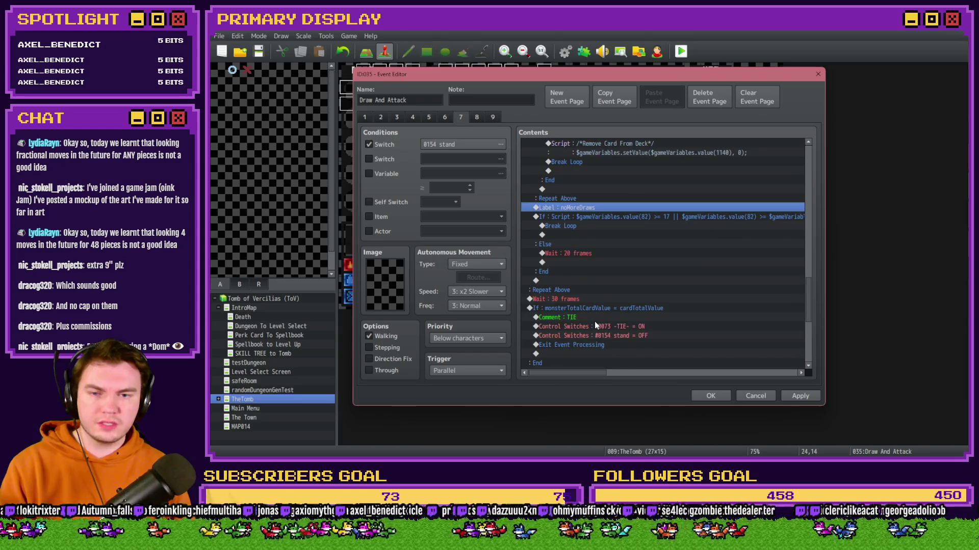
scroll(594, 321, up, 2)
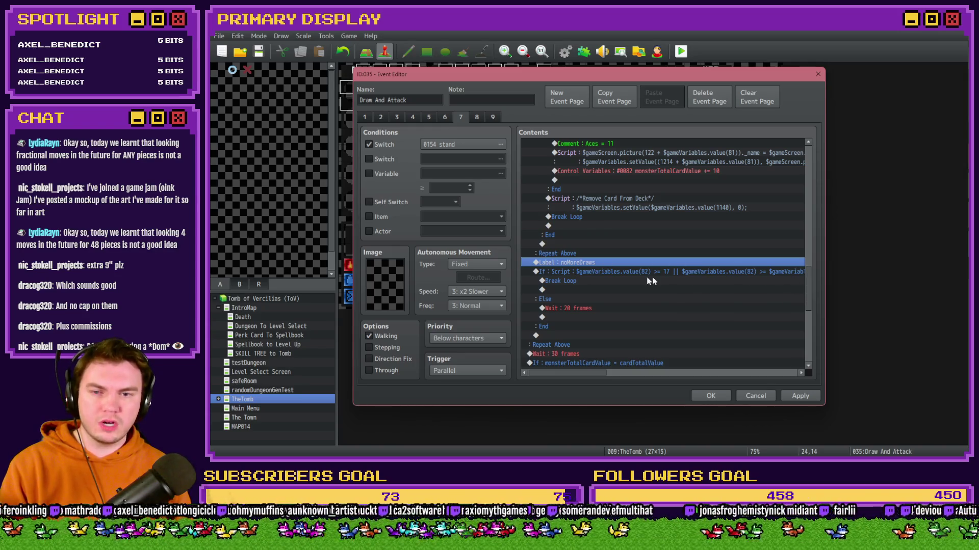
Check the 17-or-more branch, then apply the changes and close the Draw And Attack editor
click(623, 274)
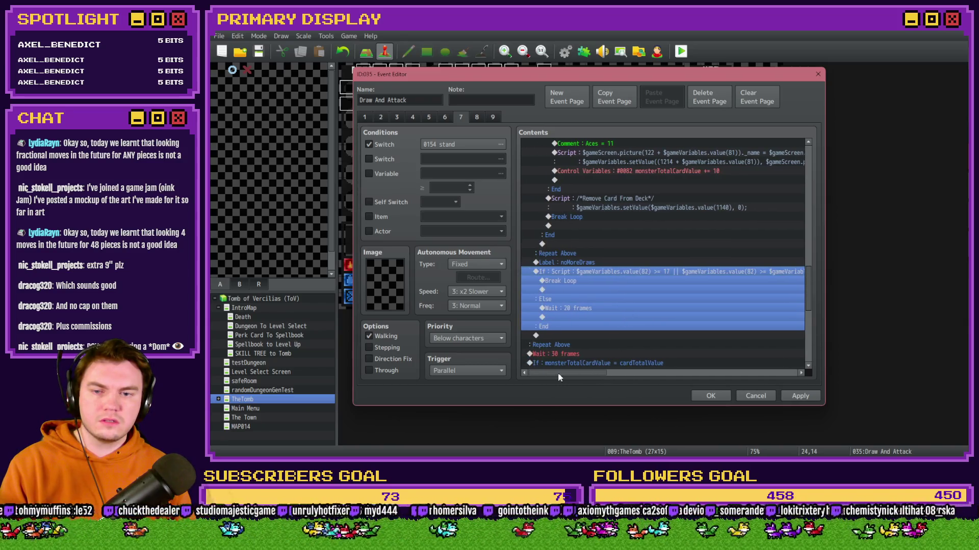
mouse_move(555, 373)
mouse_down()
mouse_move(586, 371)
mouse_move(564, 372)
mouse_up()
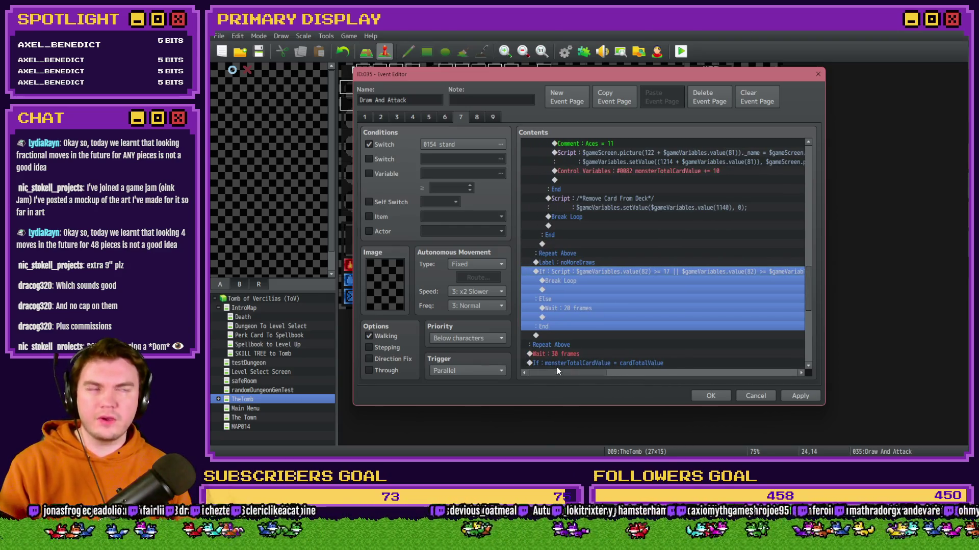
click(805, 397)
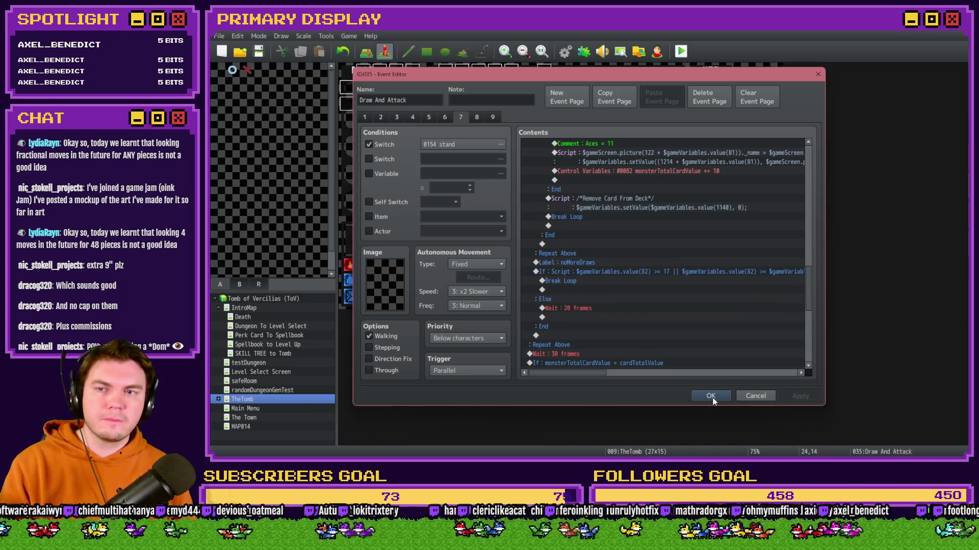
click(711, 396)
Select the monsterTotalCardValue > 21 block in the Monster Draw event, then cancel its editor
double_click(758, 302)
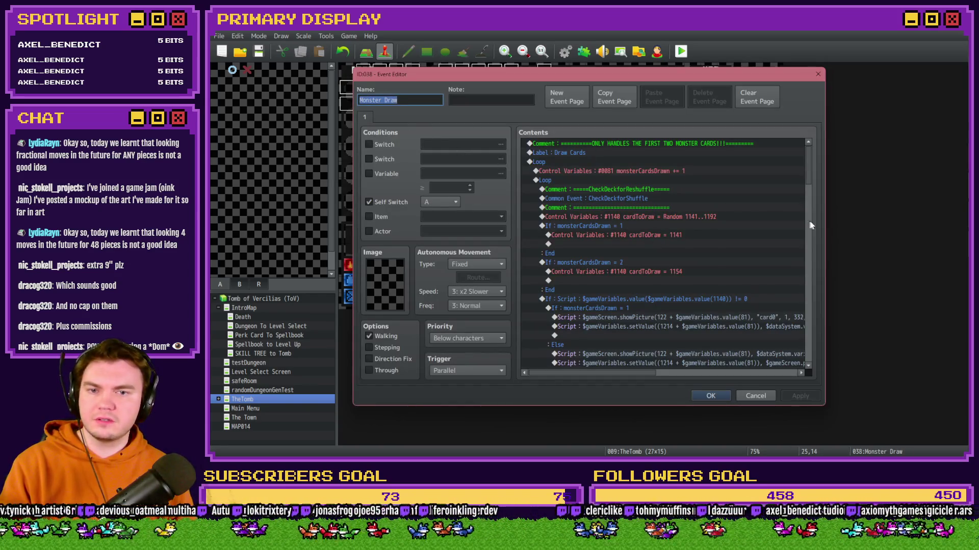
mouse_move(806, 173)
mouse_down()
mouse_move(807, 308)
mouse_move(797, 333)
mouse_up()
click(673, 238)
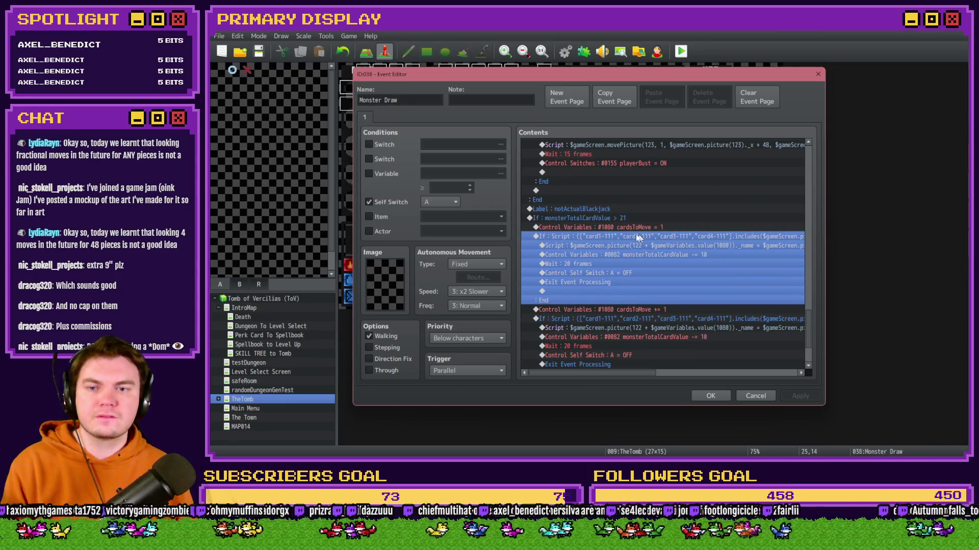
click(597, 217)
drag(808, 319, 805, 322)
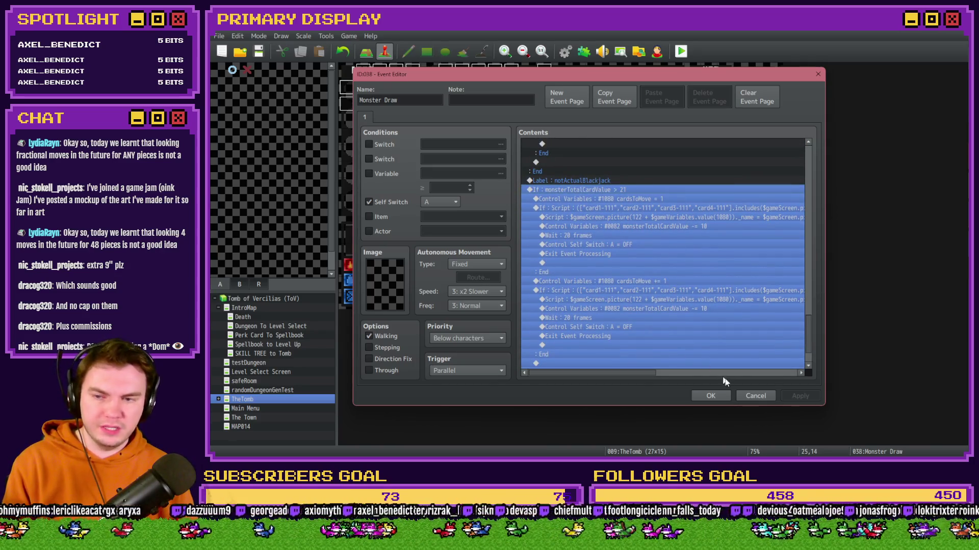
click(760, 396)
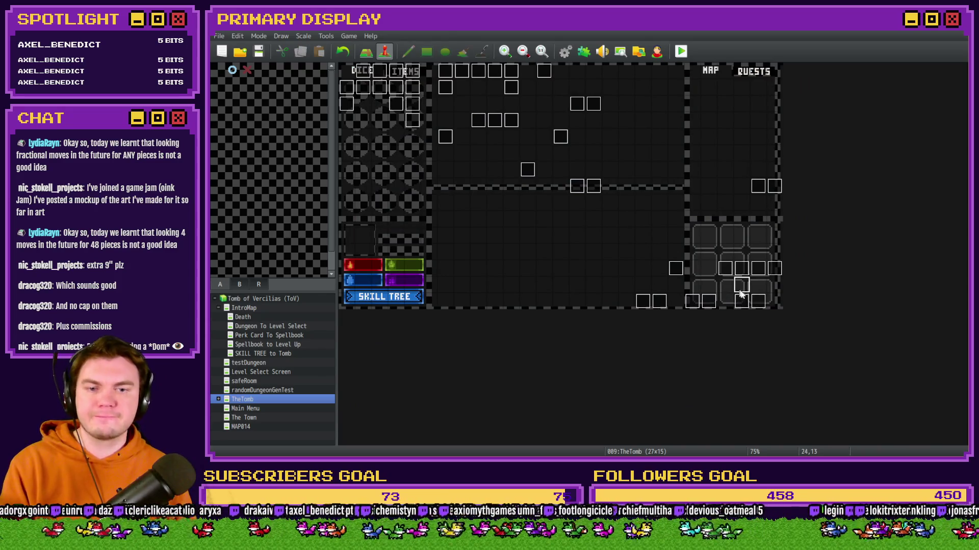
Close Monster Draw again and open the Draw And Attack event at page 6
double_click(758, 301)
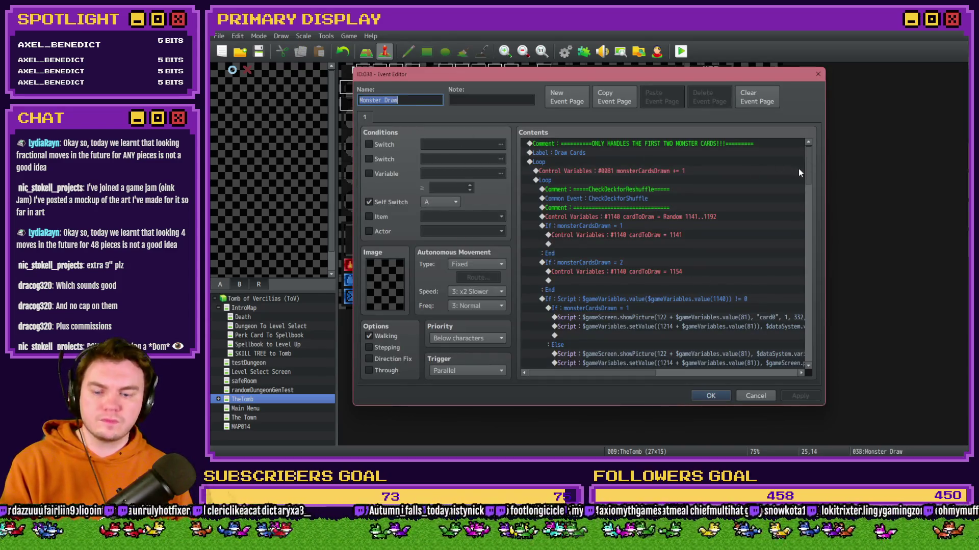
key(Escape)
double_click(737, 303)
click(445, 117)
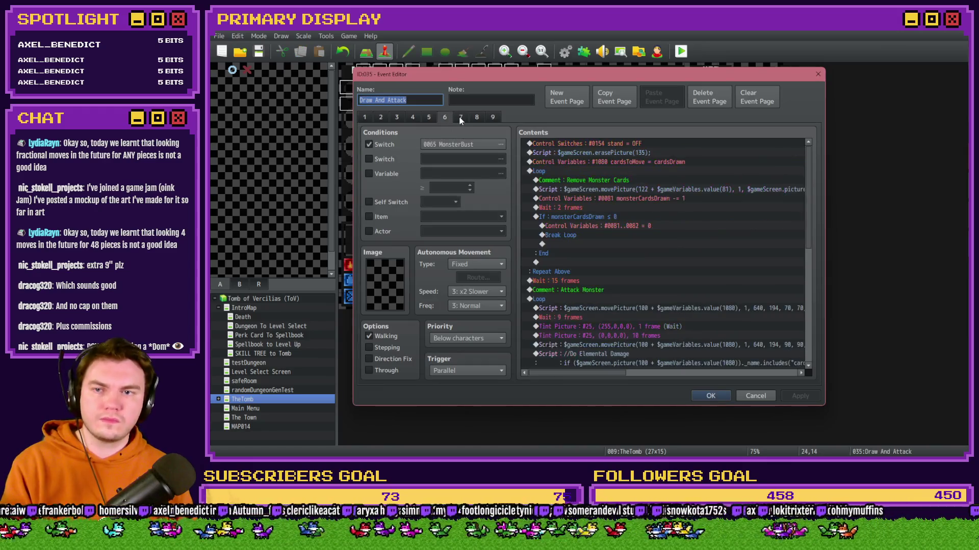
On page 7, add a 'Check for Monster Bust' comment after the noMoreDraws label
click(460, 118)
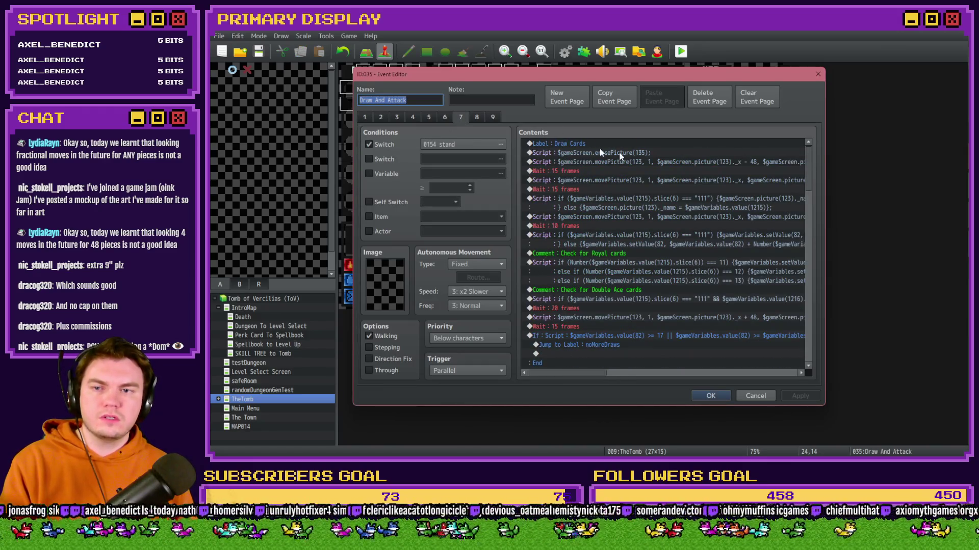
drag(813, 164, 812, 286)
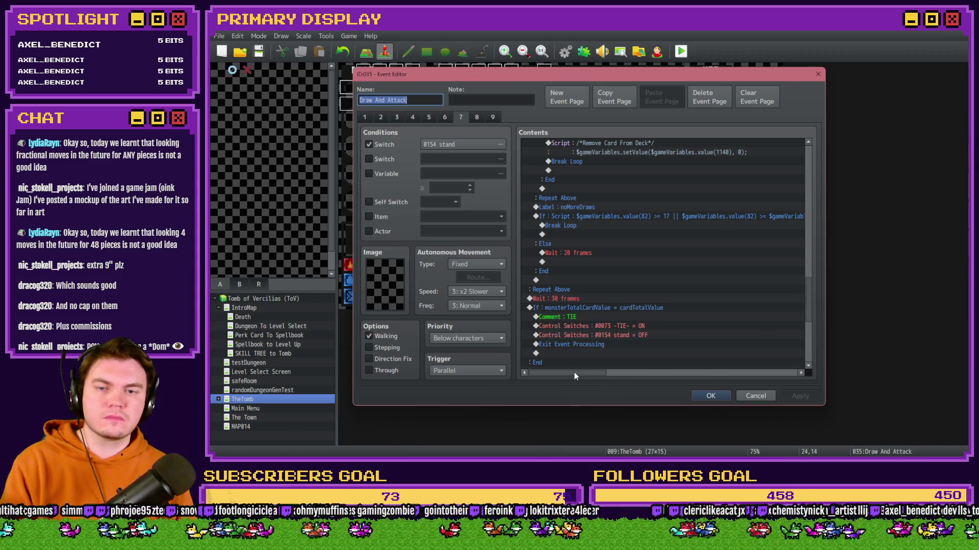
mouse_move(574, 372)
mouse_down()
mouse_move(617, 381)
mouse_move(570, 380)
mouse_up()
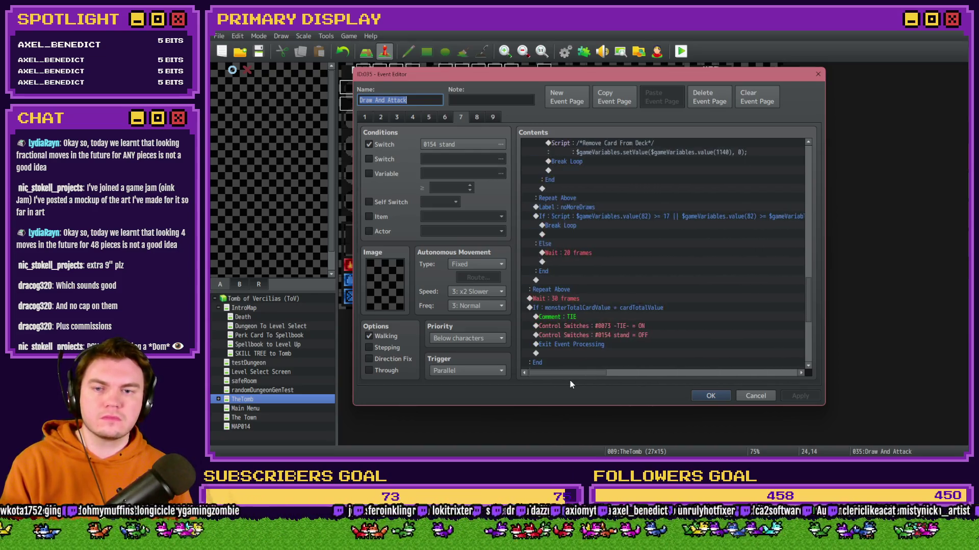
click(569, 207)
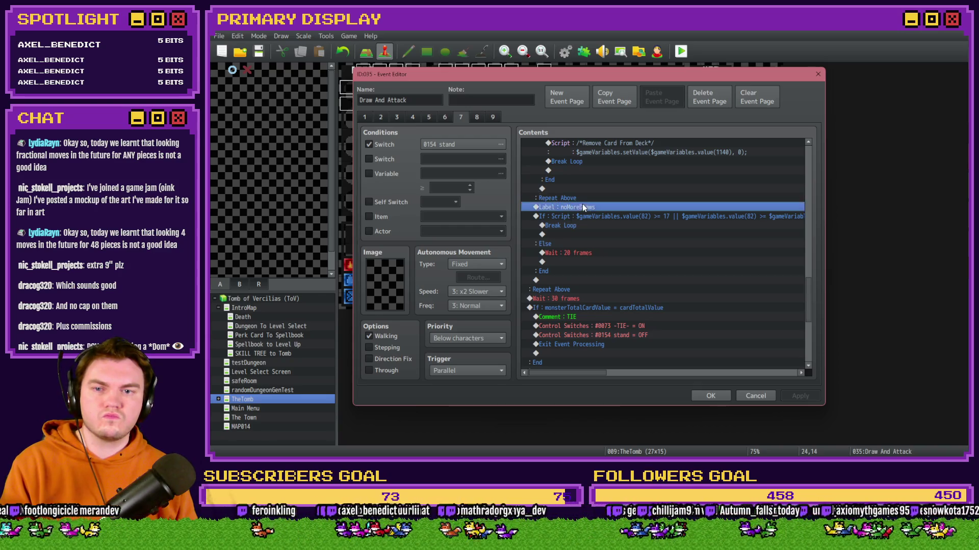
key(Insert)
click(621, 366)
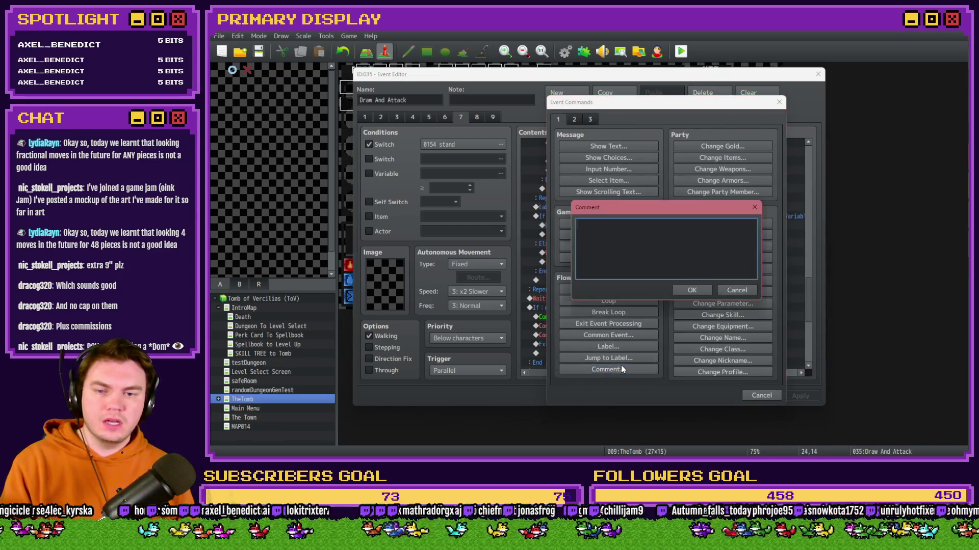
text(Check for)
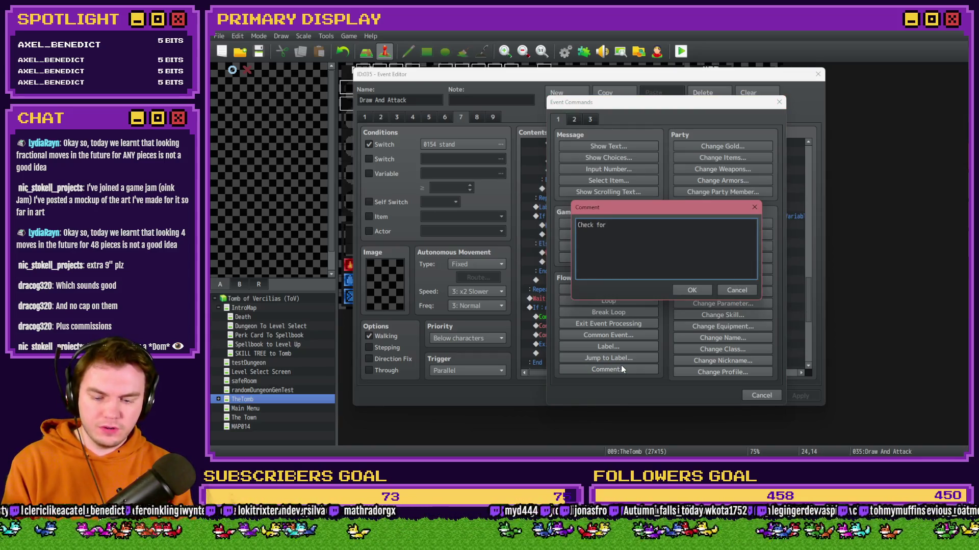
text( Monster Bust)
key(ctrl+Return)
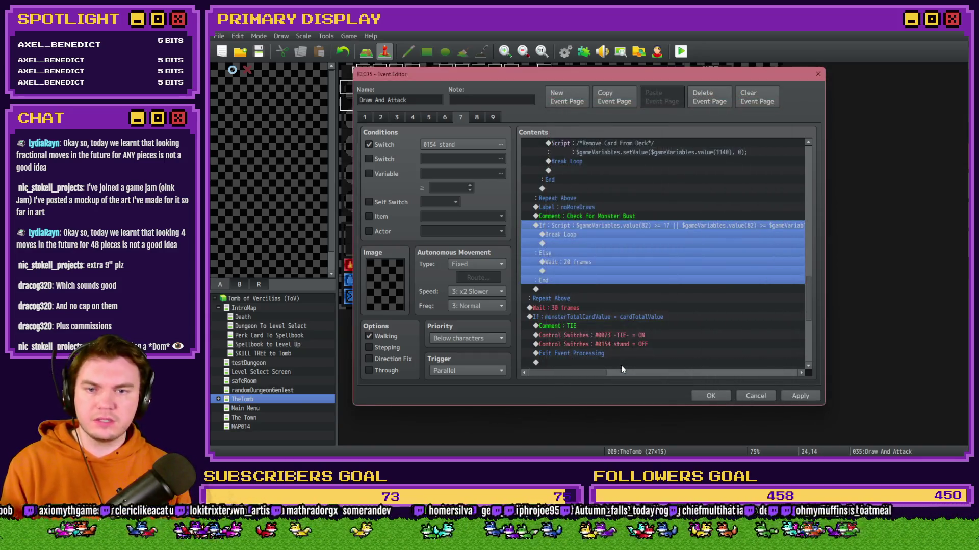
Paste the copied monsterTotalCardValue > 21 block below the comment and look it over
key(Delete)
key(ctrl+v)
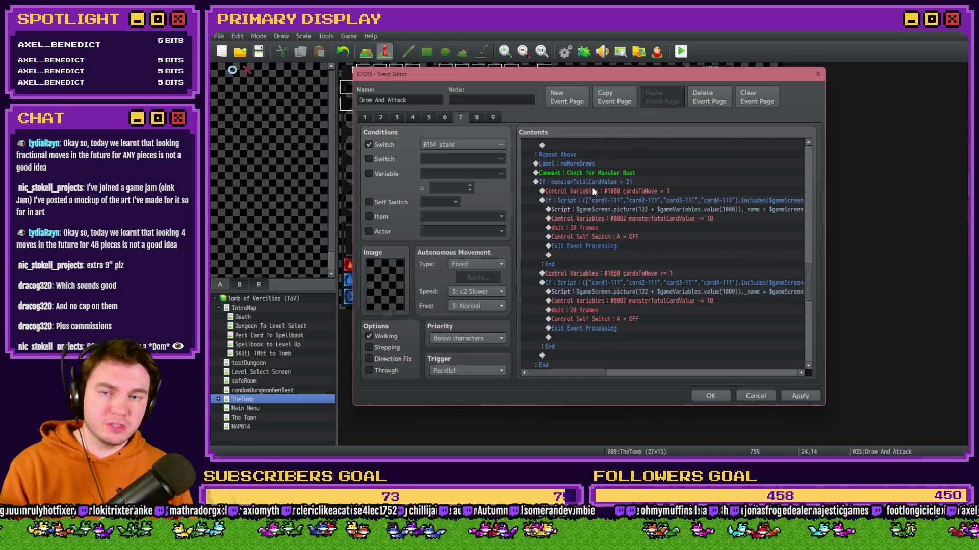
click(590, 164)
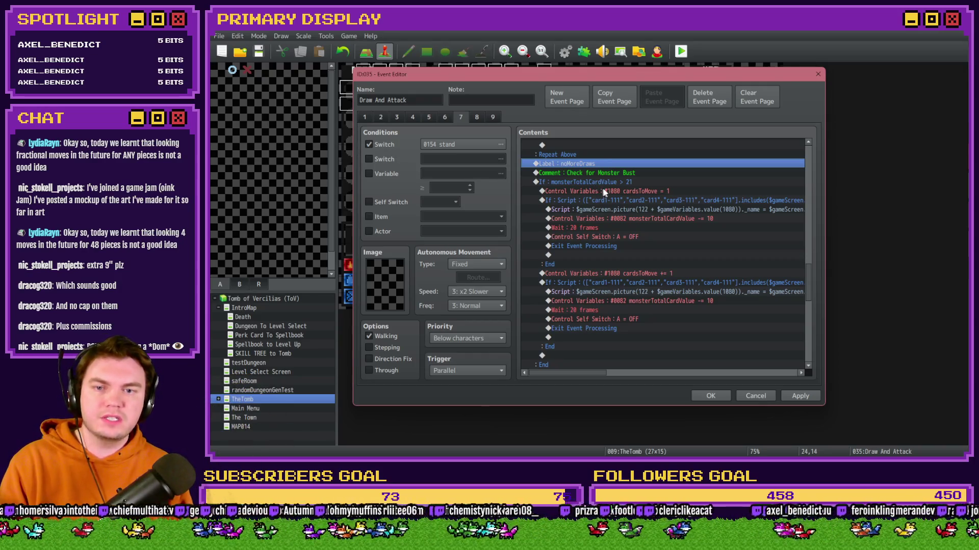
click(630, 194)
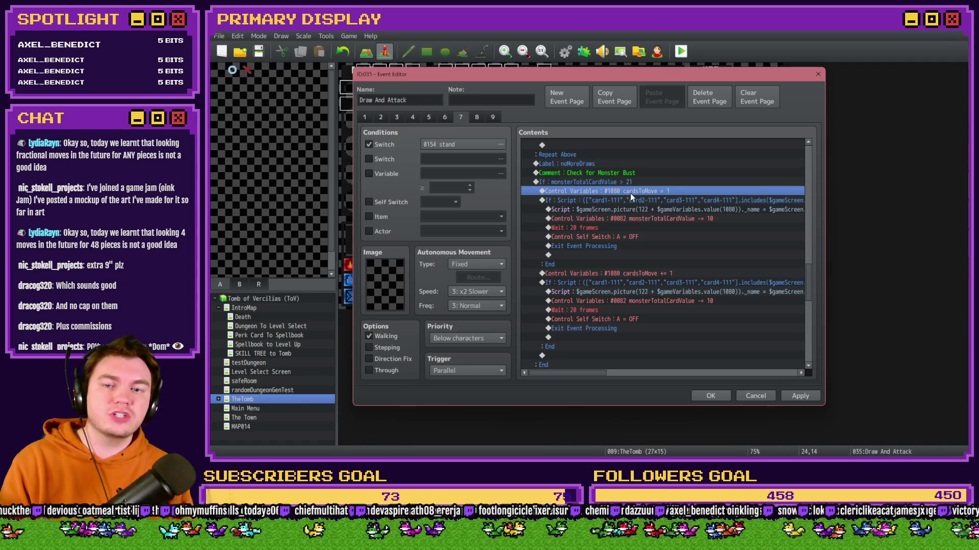
click(635, 183)
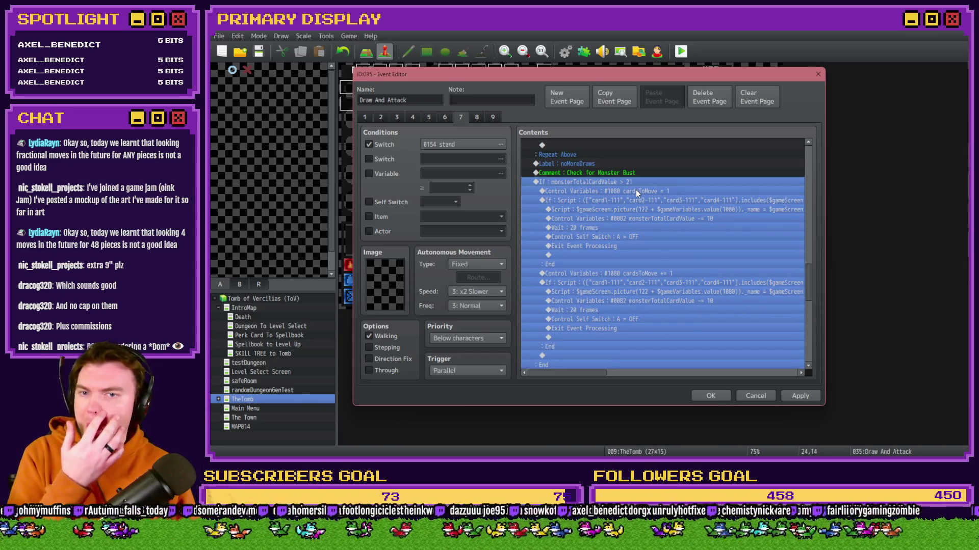
scroll(632, 199, down, 2)
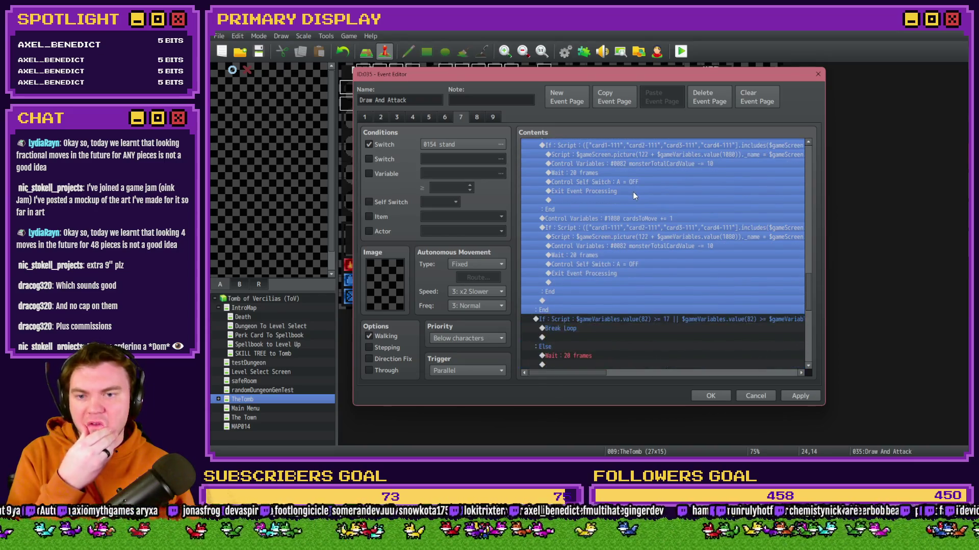
scroll(617, 220, up, 3)
double_click(609, 191)
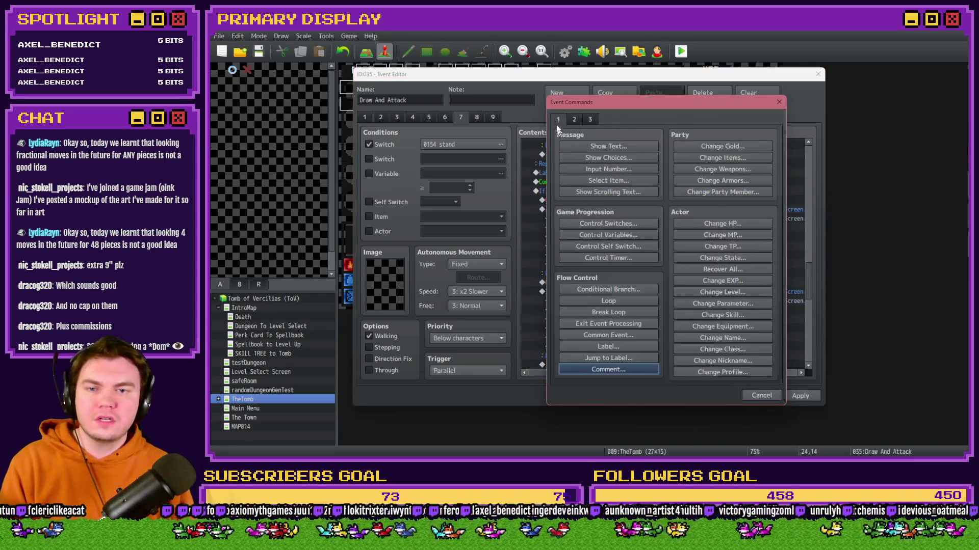
Wrap the monster bust block and its 'Check for Monster Bust' comment inside a new Loop
click(630, 302)
key(ctrl+x)
click(579, 200)
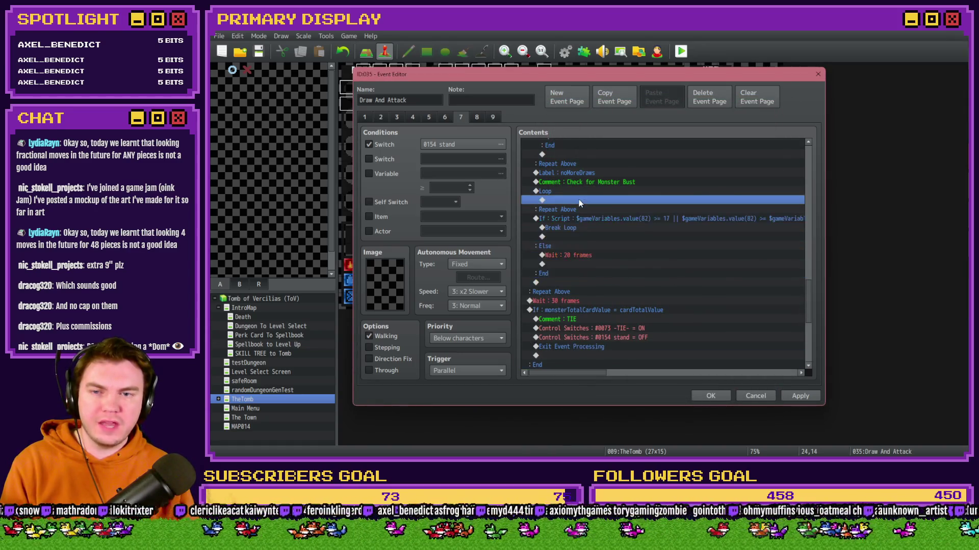
key(ctrl+v)
click(592, 158)
key(ctrl+x)
click(574, 163)
key(ctrl+v)
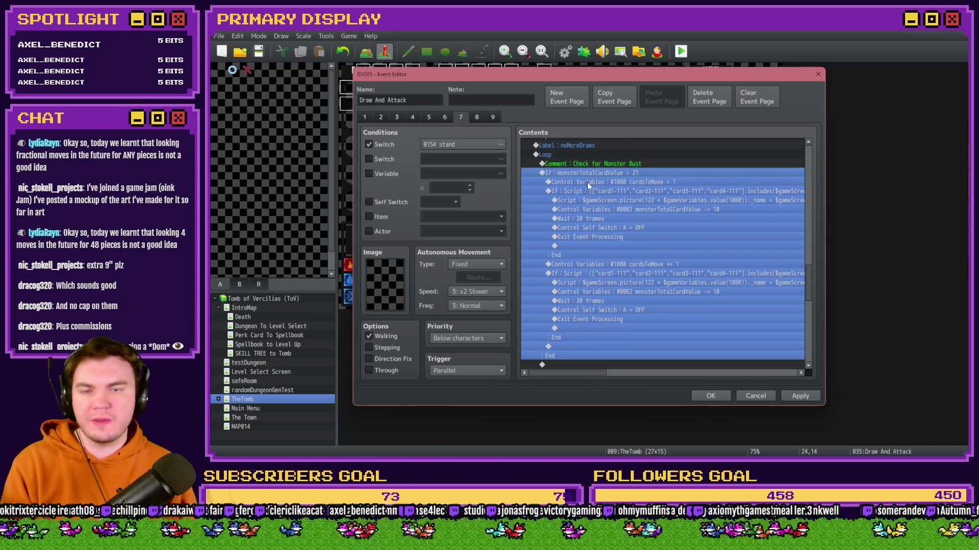
Give the monsterTotalCardValue > 21 condition an Else branch and change cardsToMove to 0
double_click(607, 172)
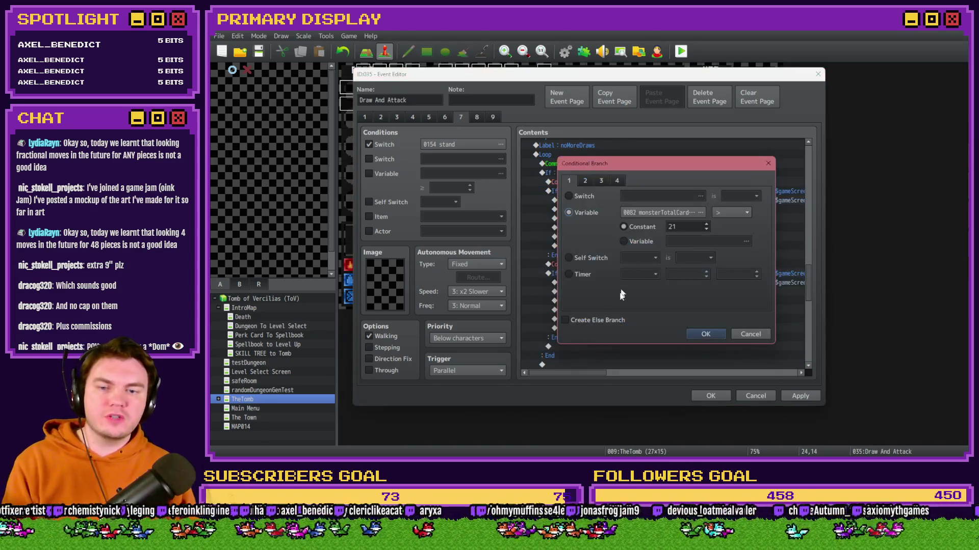
click(704, 335)
click(615, 265)
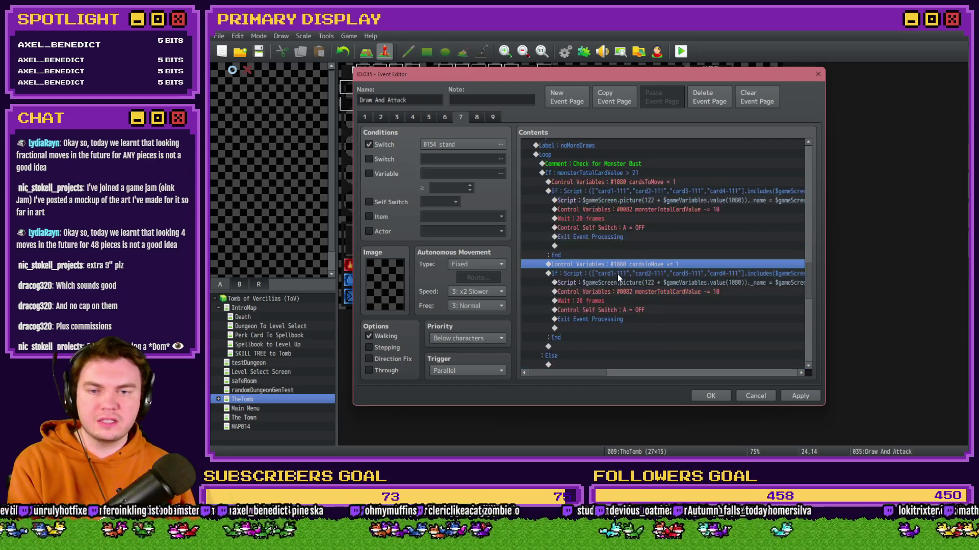
click(639, 180)
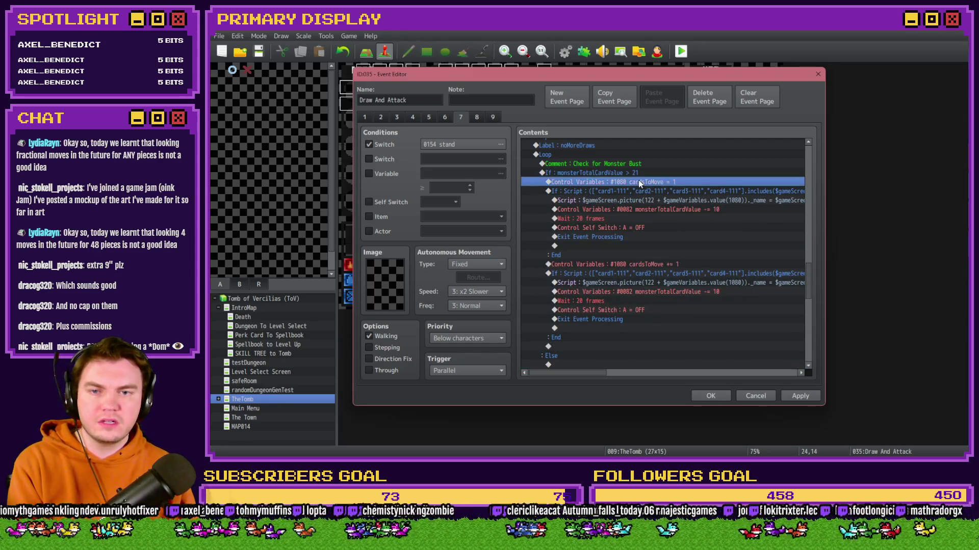
double_click(639, 182)
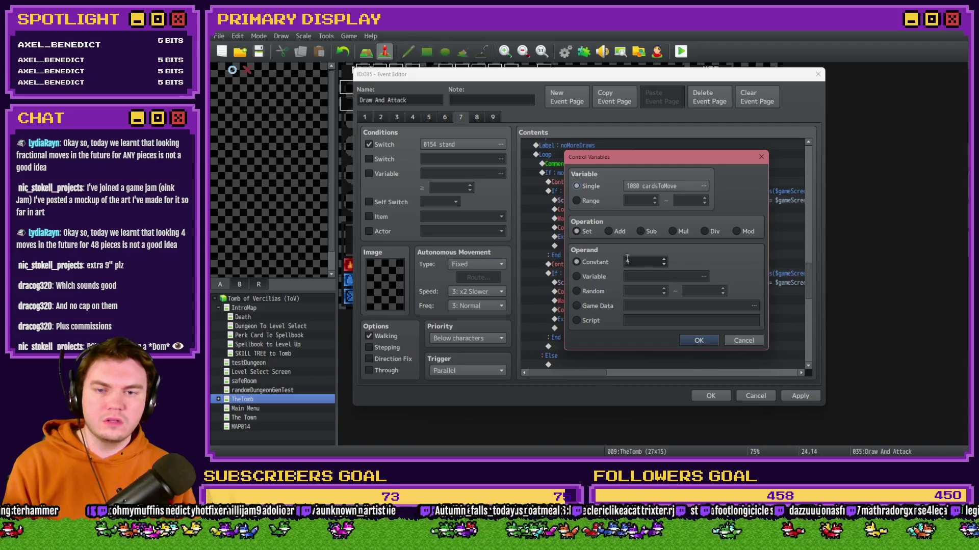
click(663, 264)
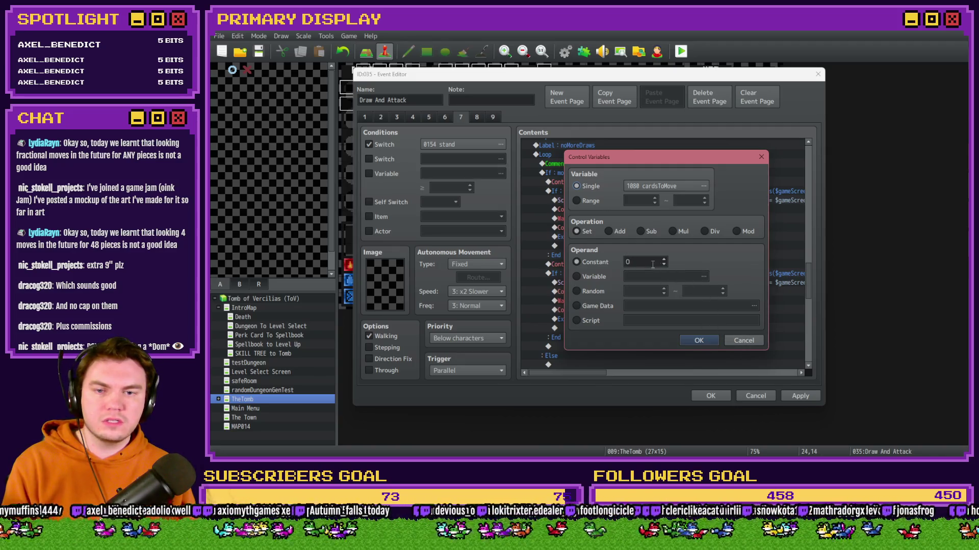
click(699, 341)
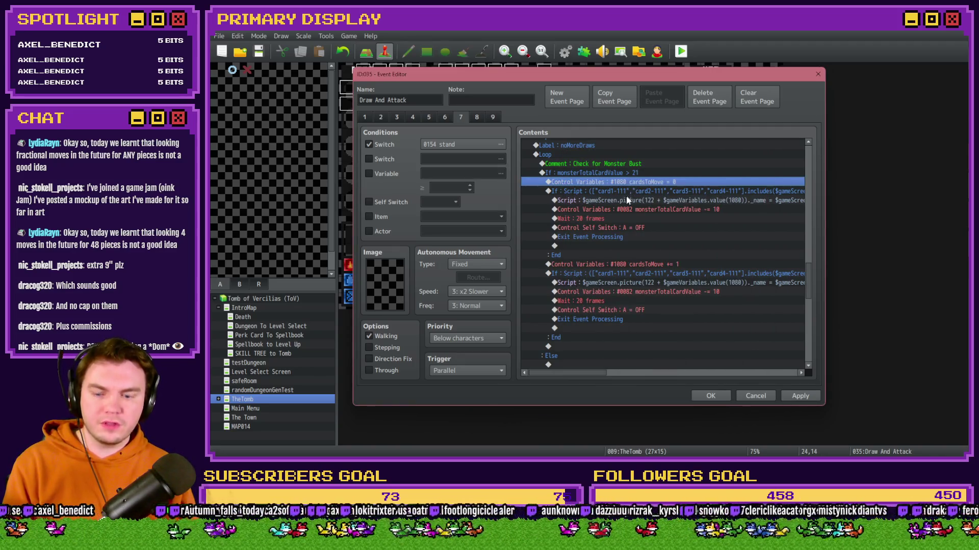
Move the cardsToMove = 0 line and the comment above the Loop
key(ctrl+x)
scroll(594, 200, up, 1)
click(573, 184)
key(ctrl+v)
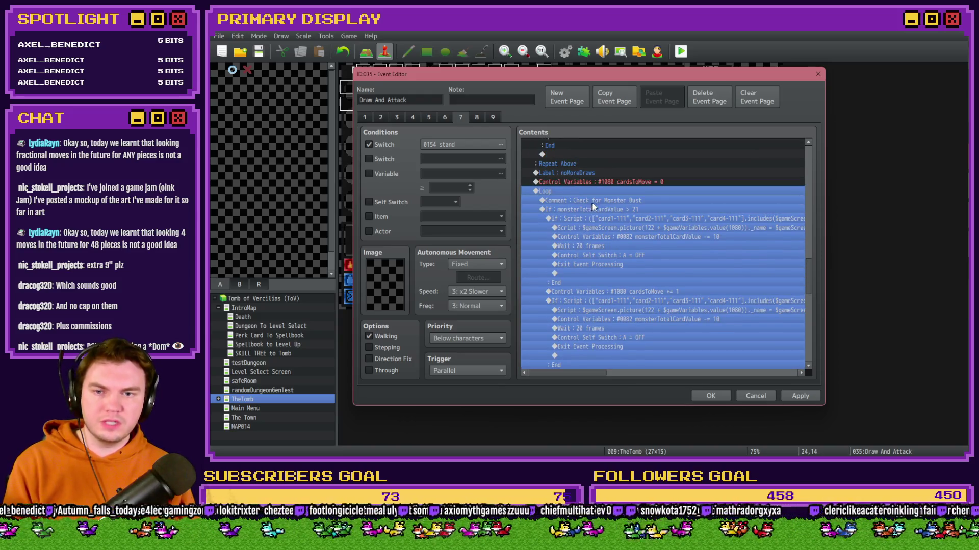
click(592, 201)
key(ctrl+x)
click(593, 182)
key(ctrl+v)
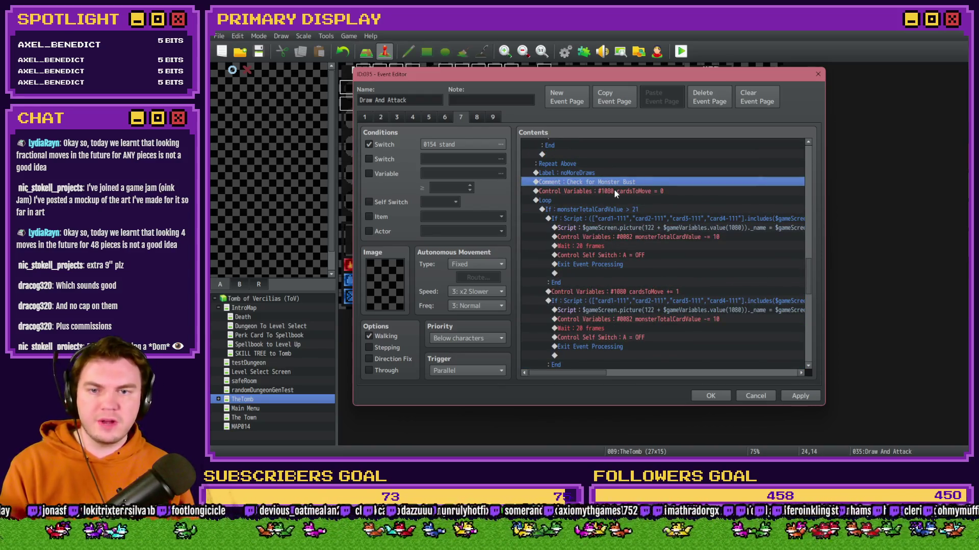
Put cardsToMove += 1 at the loop's start and delete the duplicate card-check If block
click(613, 192)
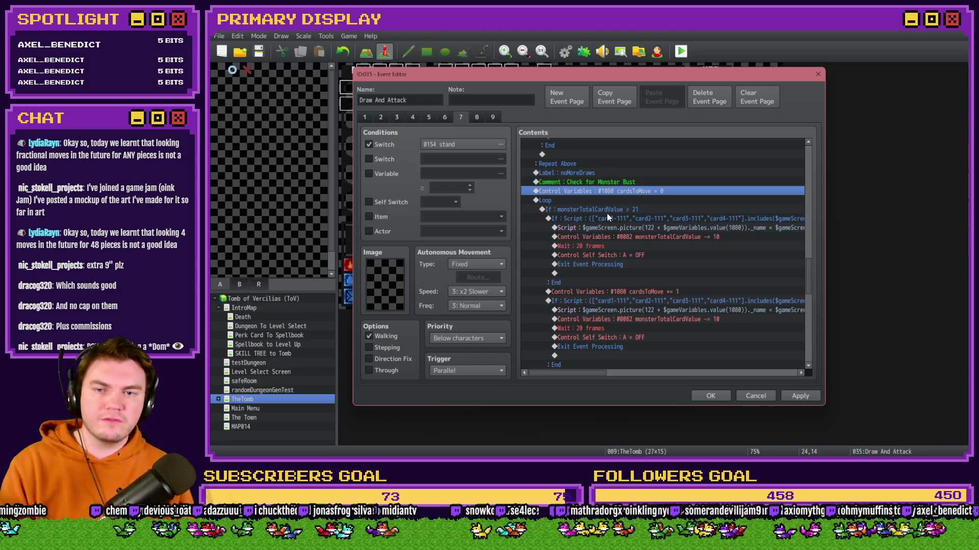
click(635, 292)
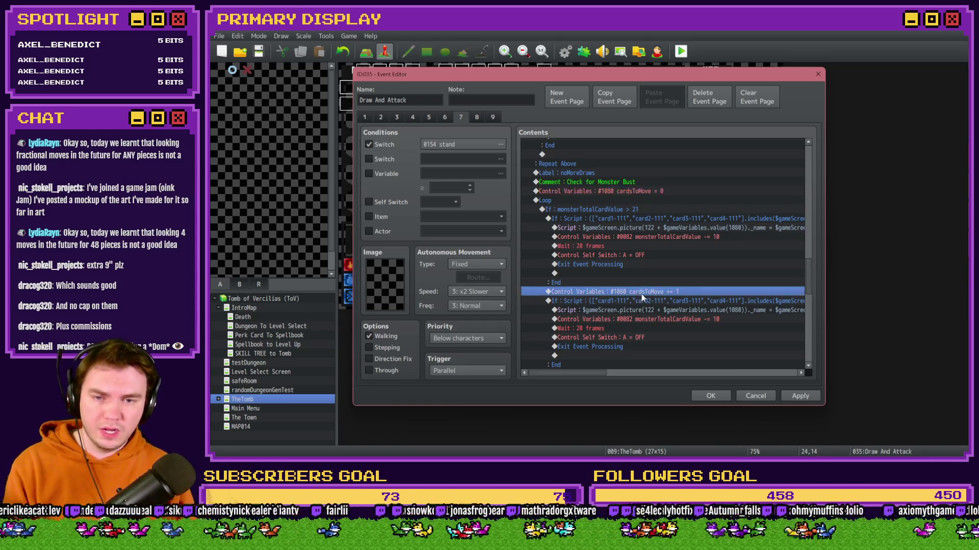
key(Delete)
click(607, 213)
key(ctrl+z)
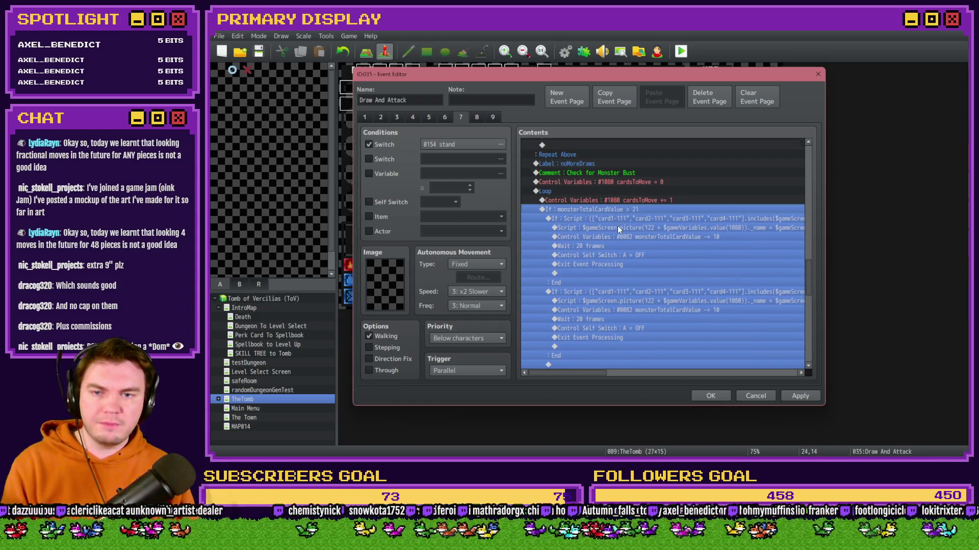
click(623, 209)
click(629, 284)
key(Delete)
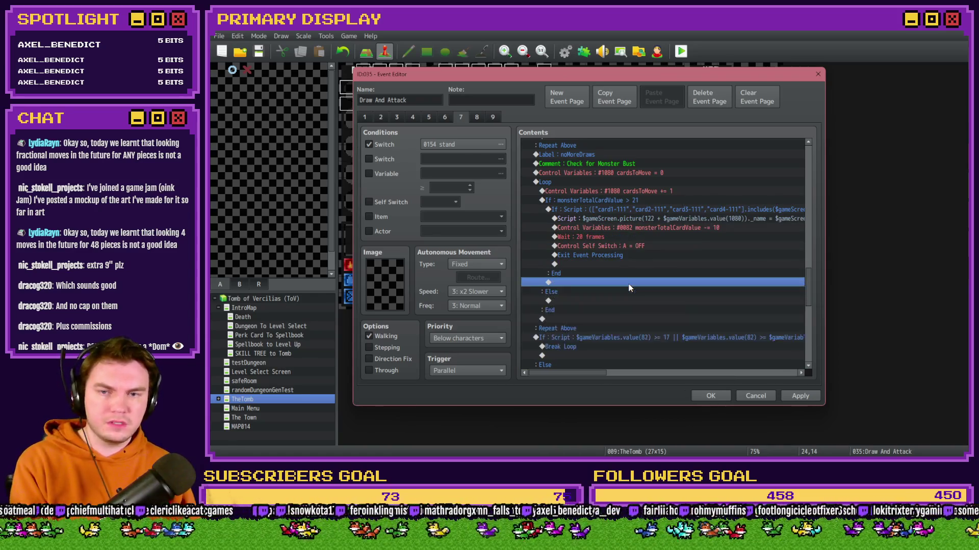
Review the over-21 block, the cardsToMove increment and the card-name Script line
click(616, 204)
click(621, 192)
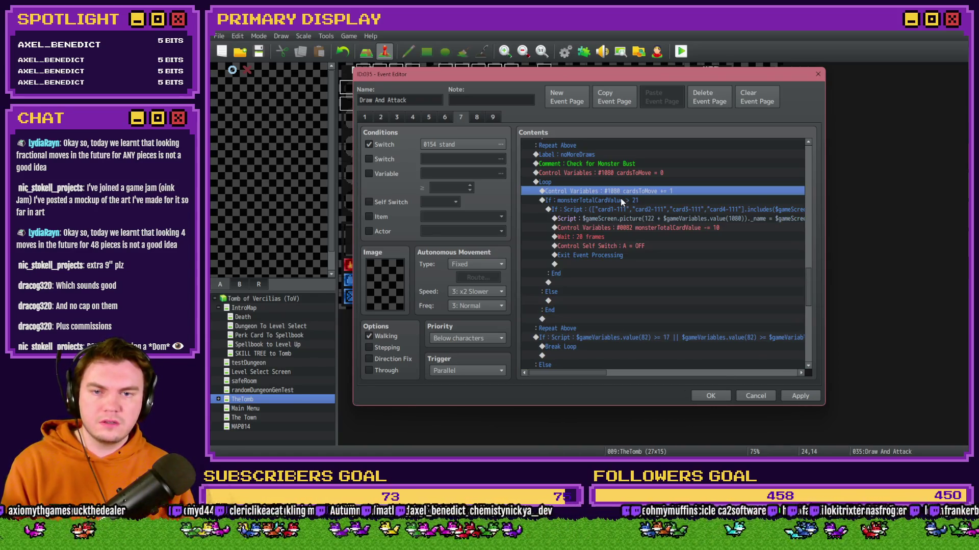
click(622, 202)
click(626, 219)
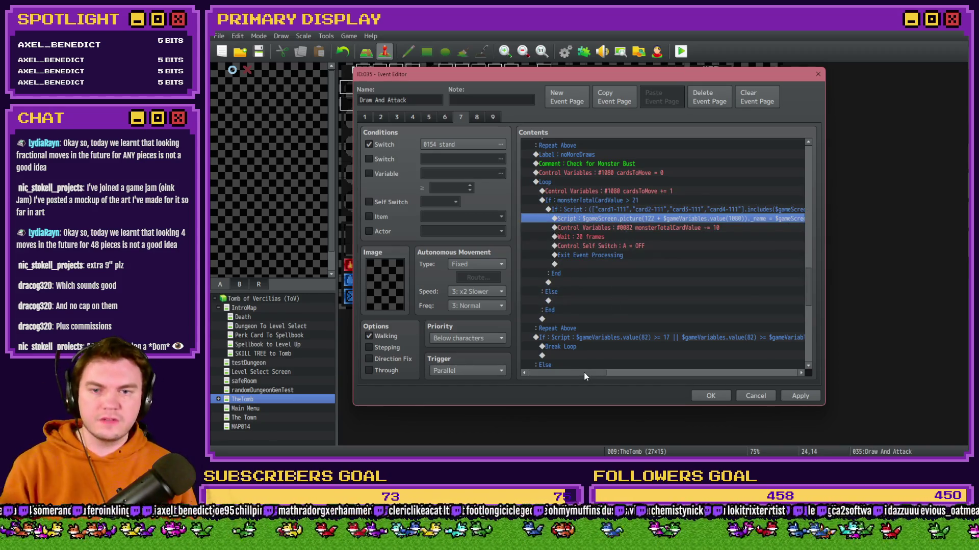
mouse_move(584, 372)
mouse_down()
mouse_move(654, 377)
mouse_move(577, 377)
mouse_up()
Delete Self Switch A = OFF, Exit Event Processing and Wait 20 frames from the card check
click(654, 228)
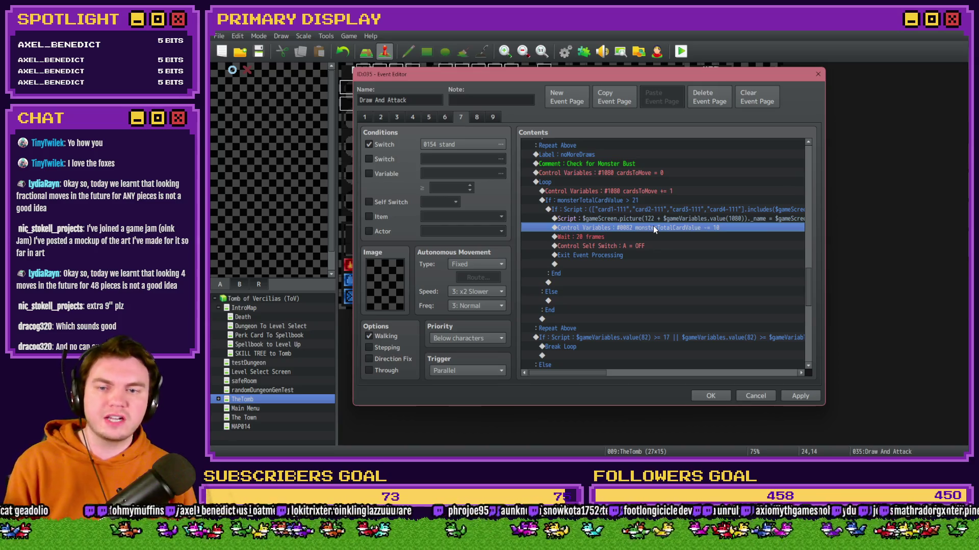
click(617, 238)
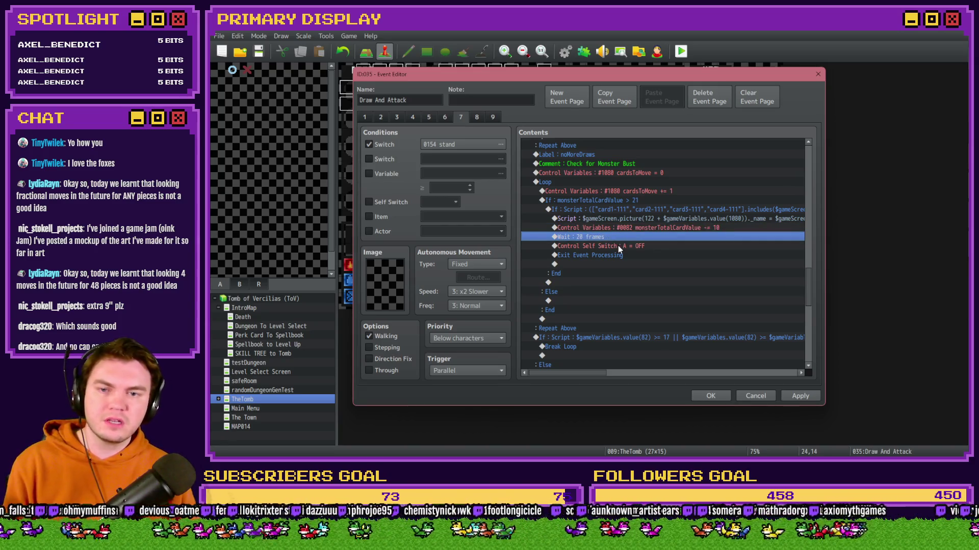
click(618, 245)
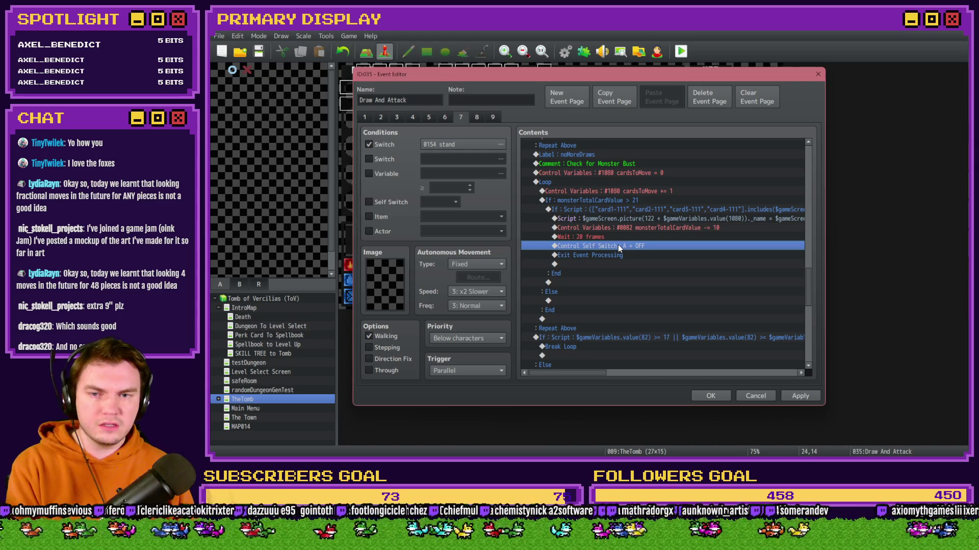
key(Delete)
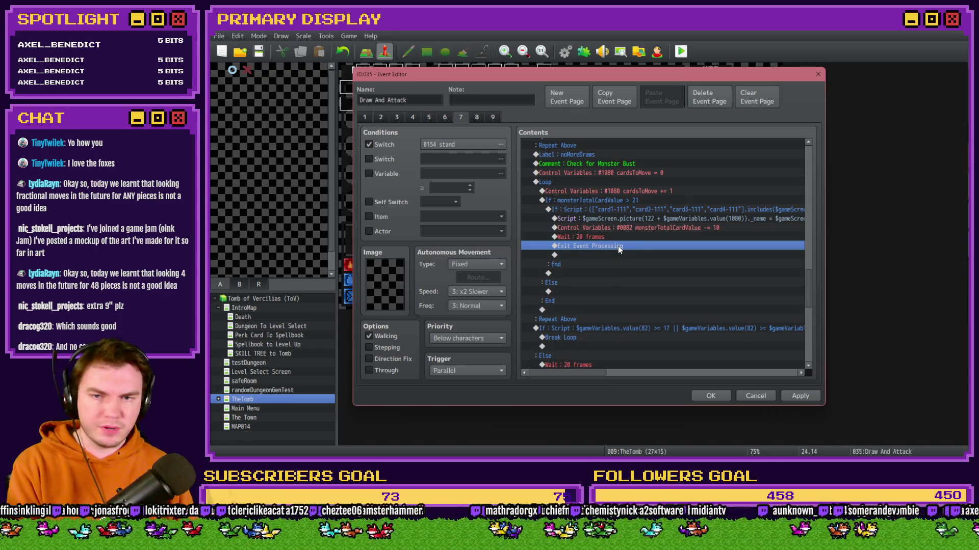
key(Delete)
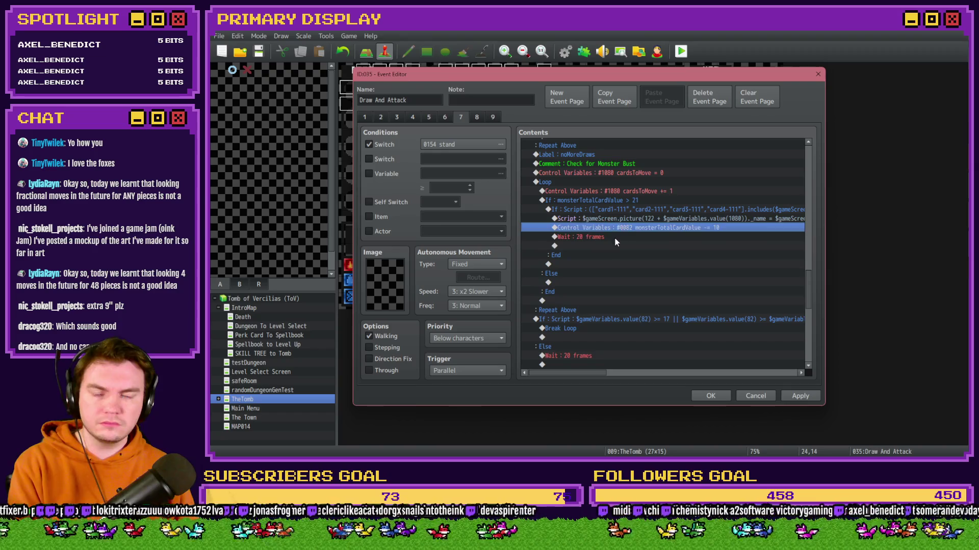
click(615, 237)
key(Delete)
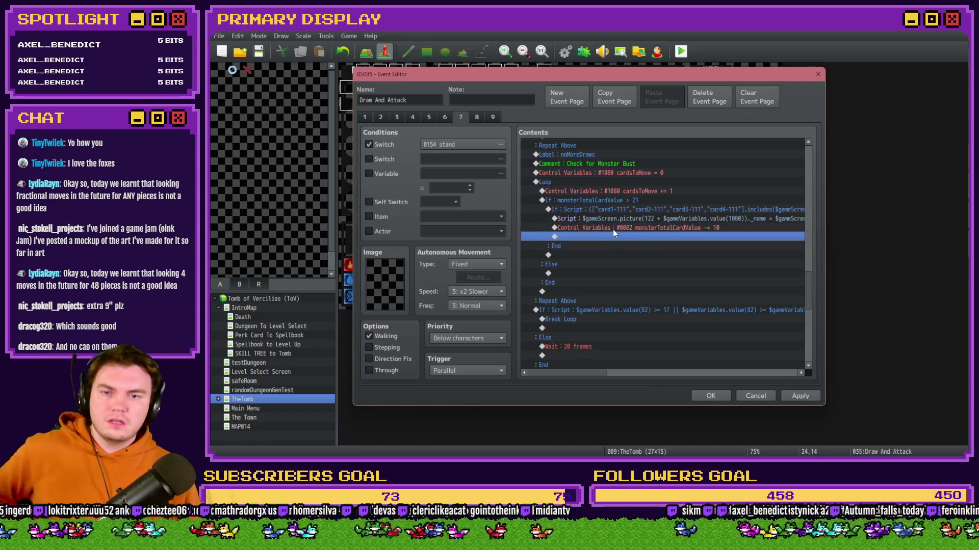
Look over the trimmed card check, the cardsToMove increment and the empty Else branch
click(617, 209)
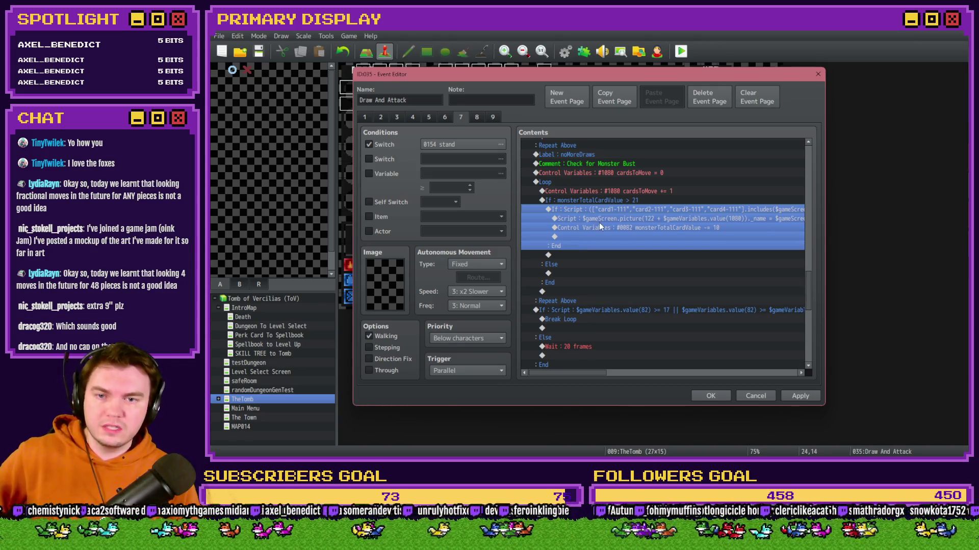
click(594, 192)
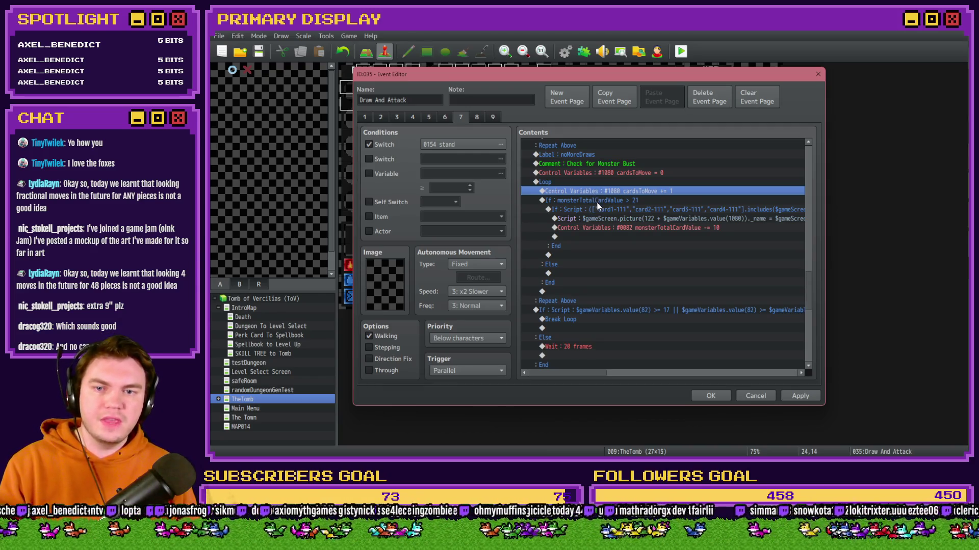
click(597, 201)
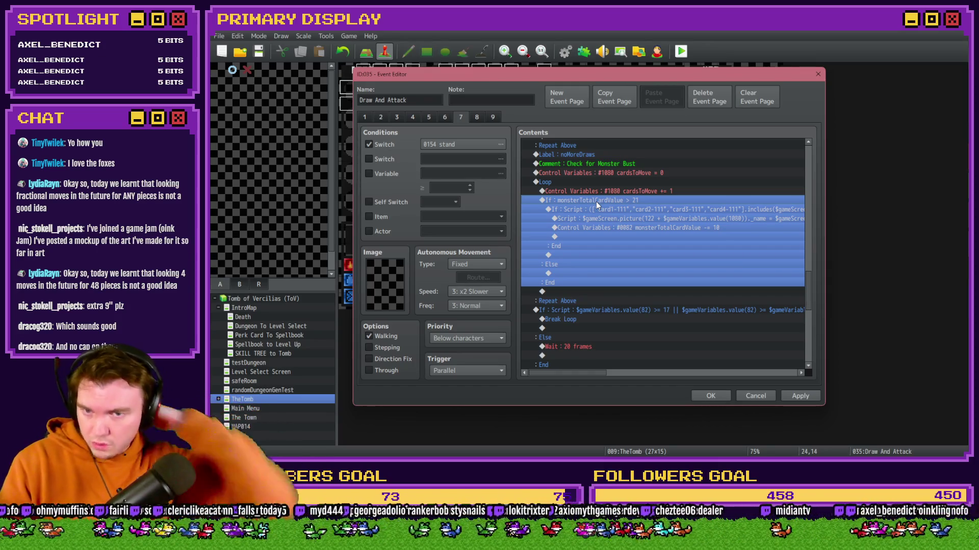
click(564, 274)
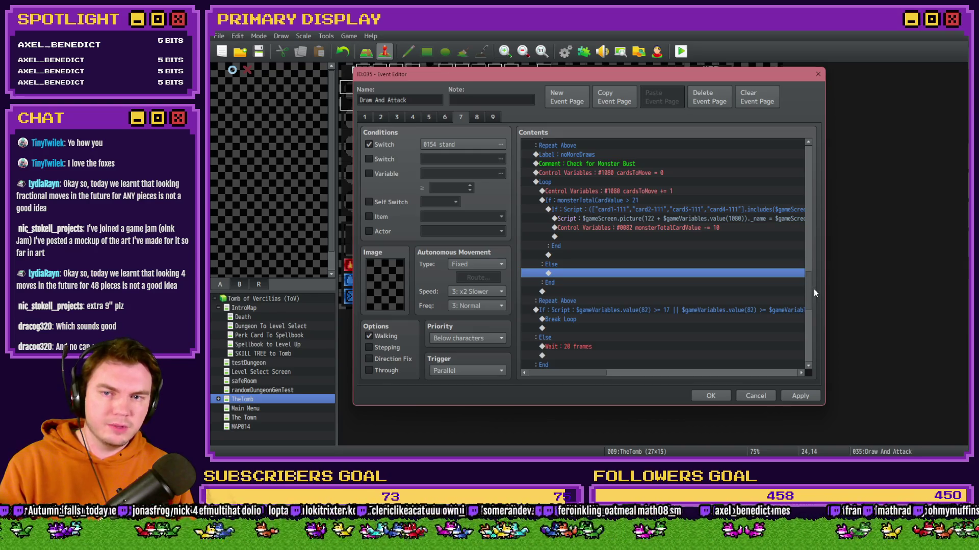
drag(809, 289, 815, 155)
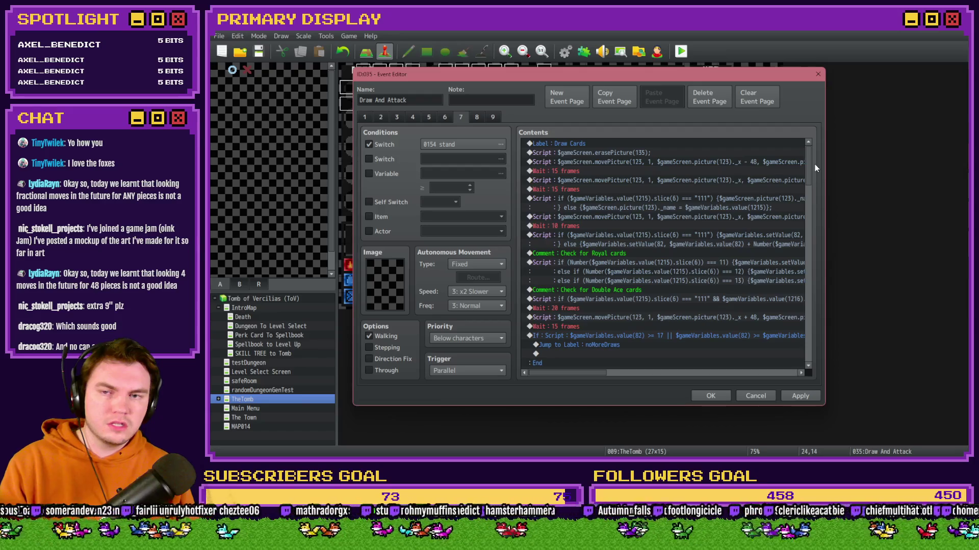
drag(815, 164, 813, 178)
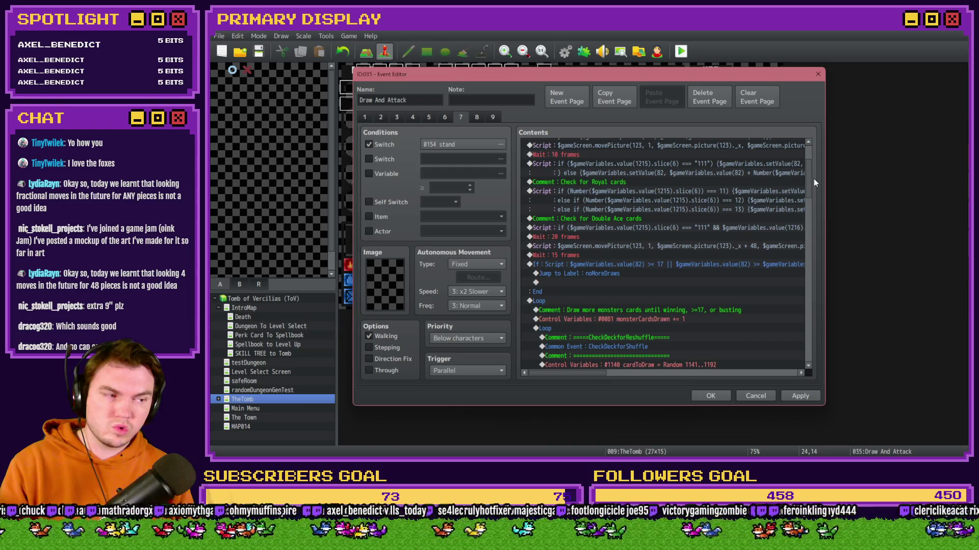
drag(814, 179, 814, 179)
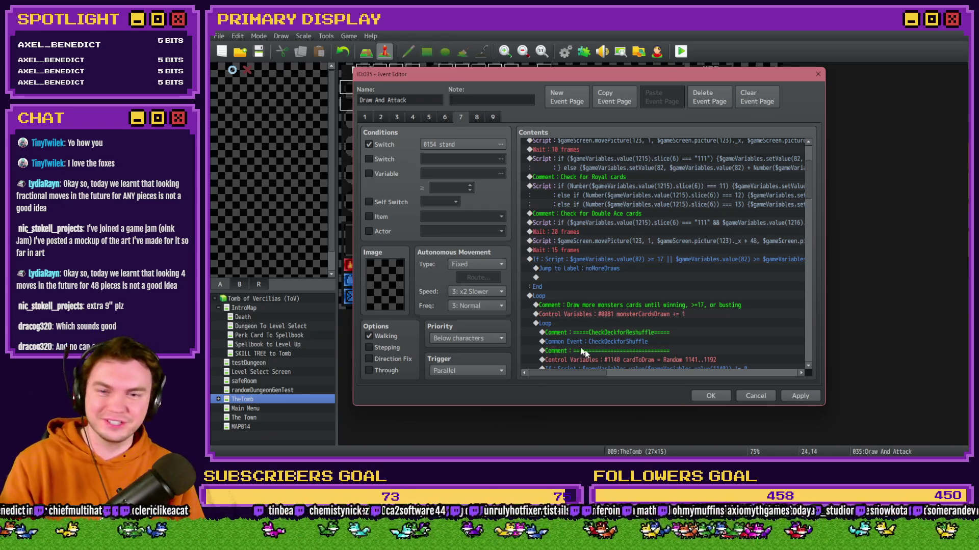
scroll(634, 326, down, 2)
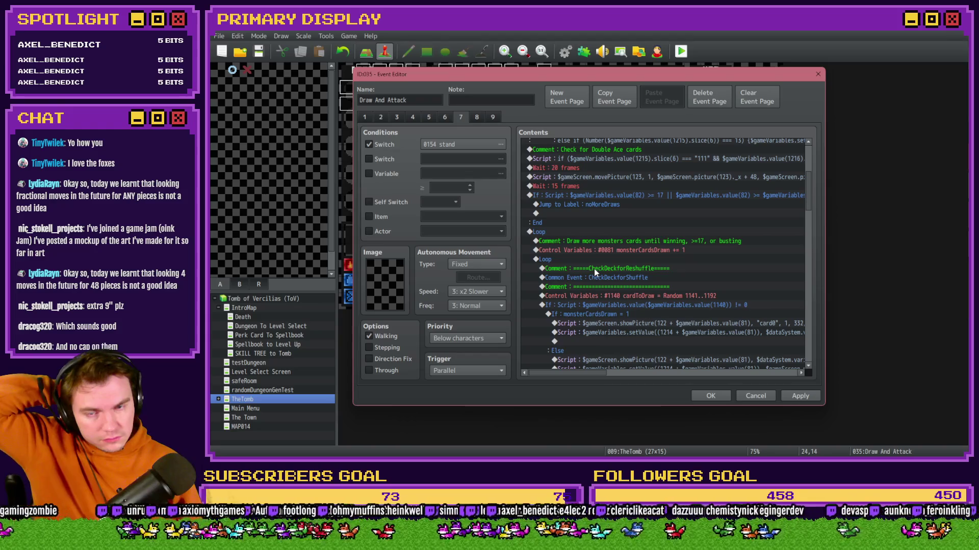
scroll(626, 206, down, 10)
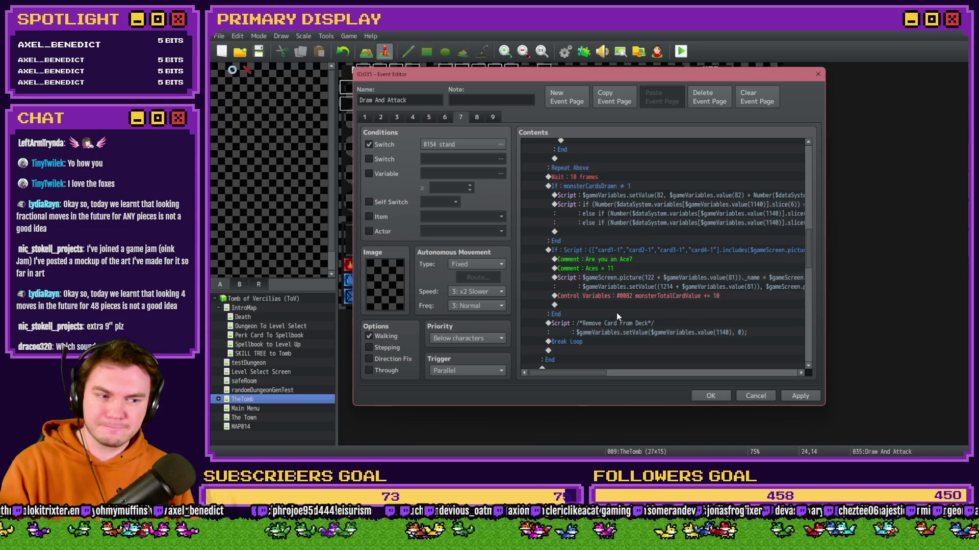
scroll(618, 314, up, 5)
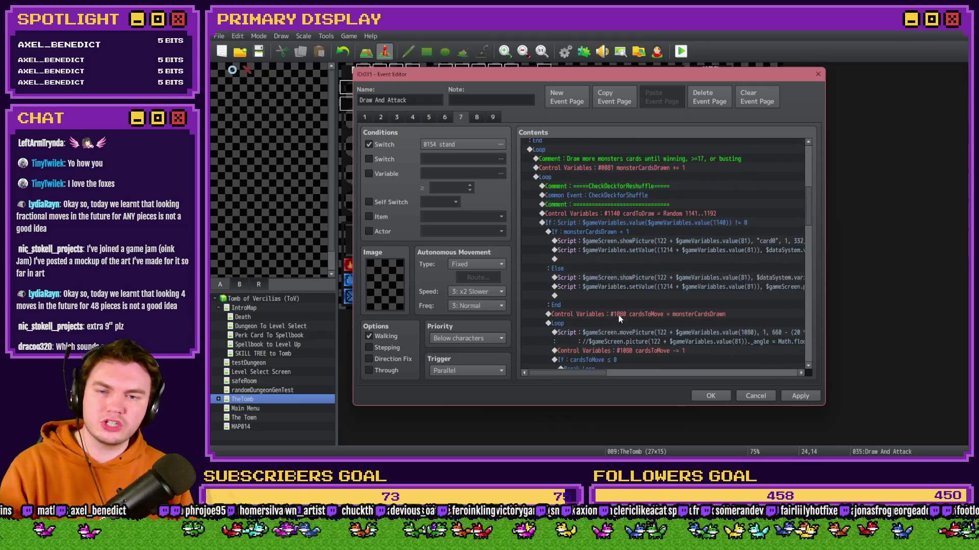
scroll(619, 315, down, 10)
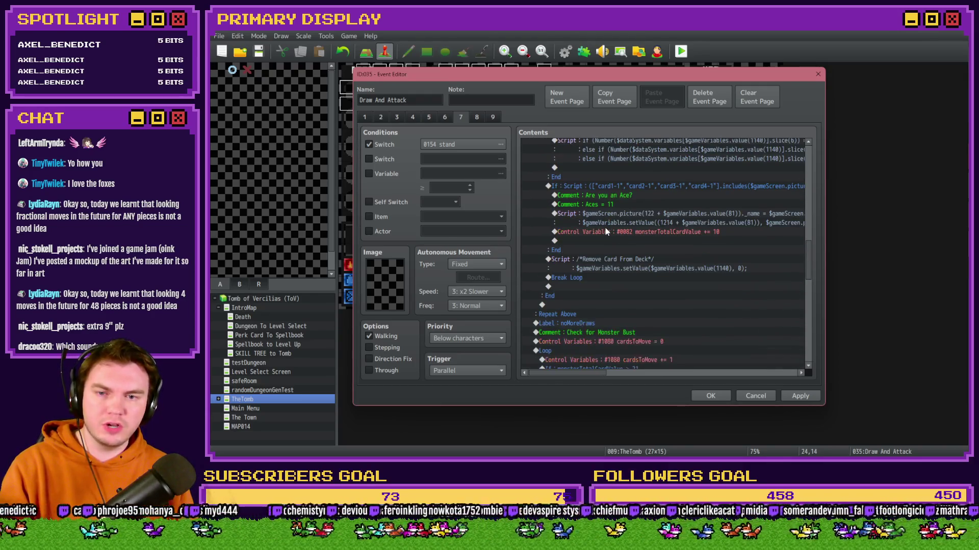
scroll(607, 229, down, 5)
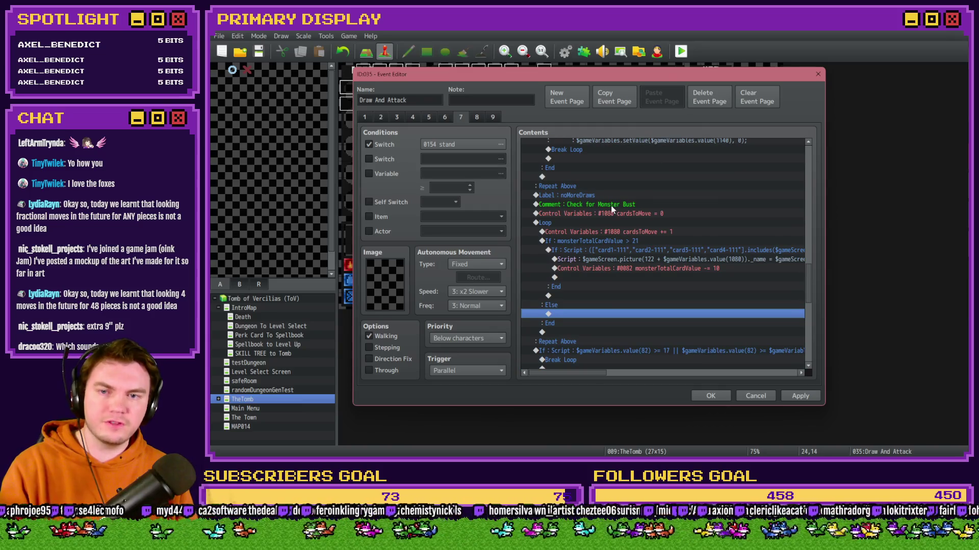
click(612, 214)
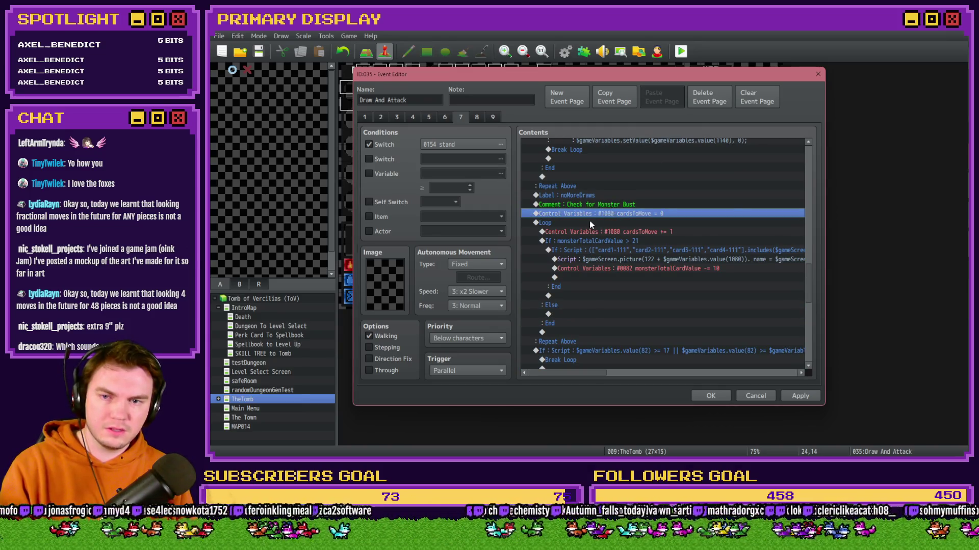
click(589, 221)
click(582, 268)
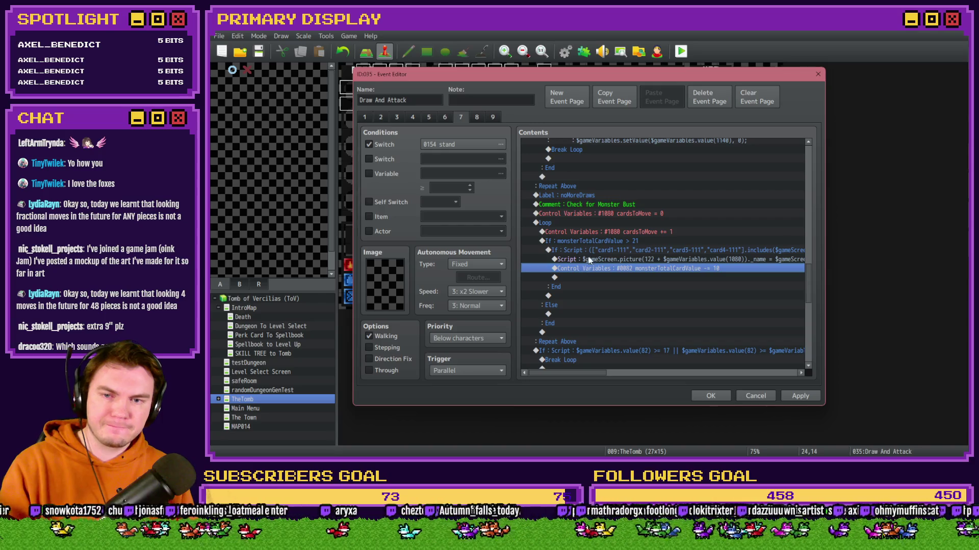
click(635, 242)
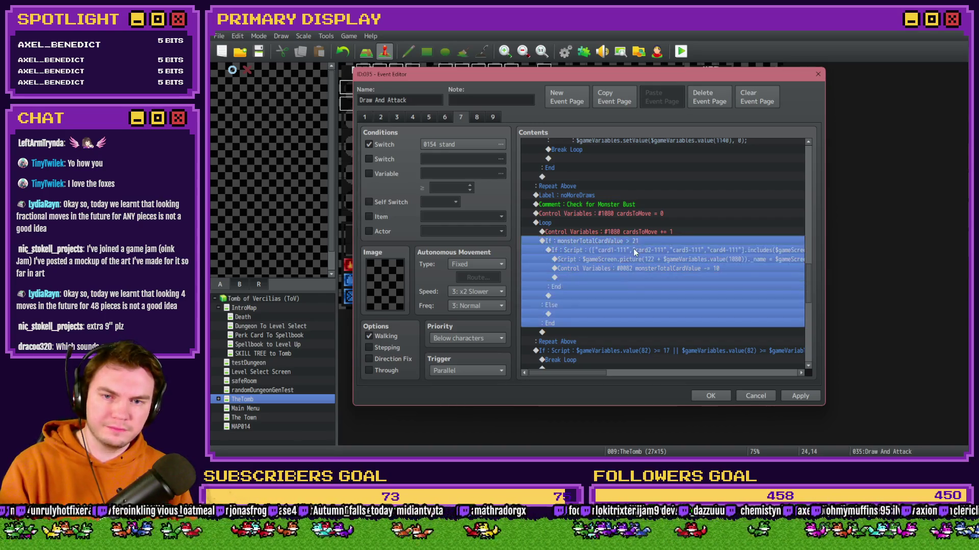
click(632, 249)
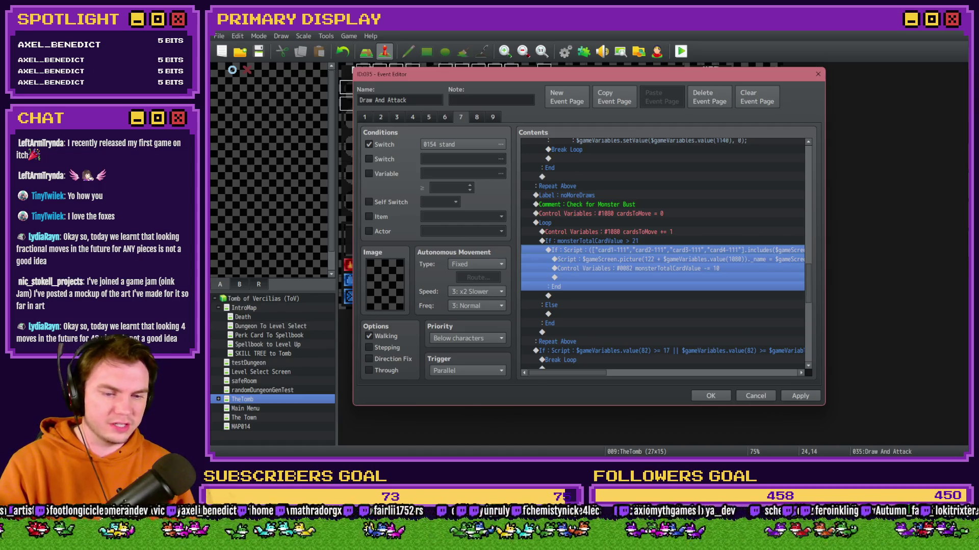
key(alt+Tab)
Open the #art channel in Discord and scroll through its posts
click(775, 60)
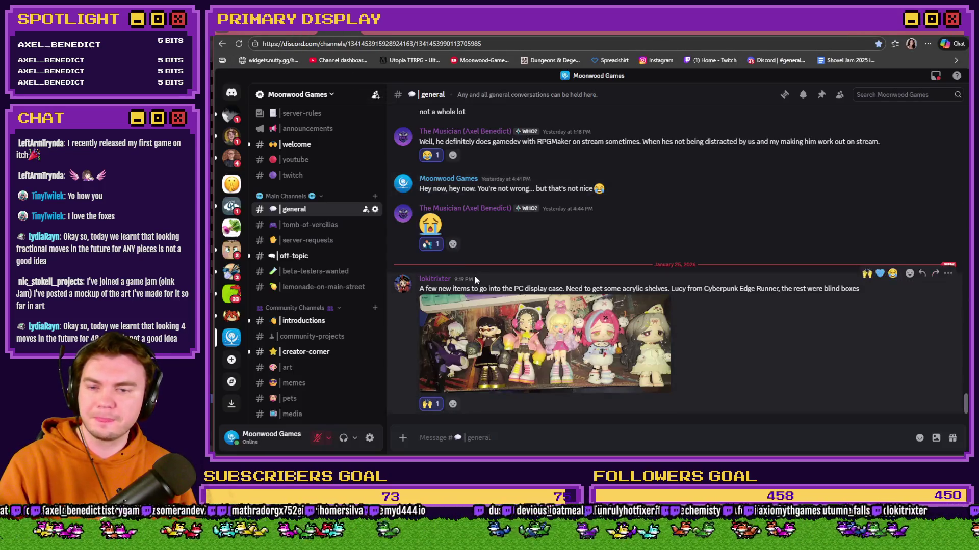
scroll(311, 254, down, 2)
click(301, 322)
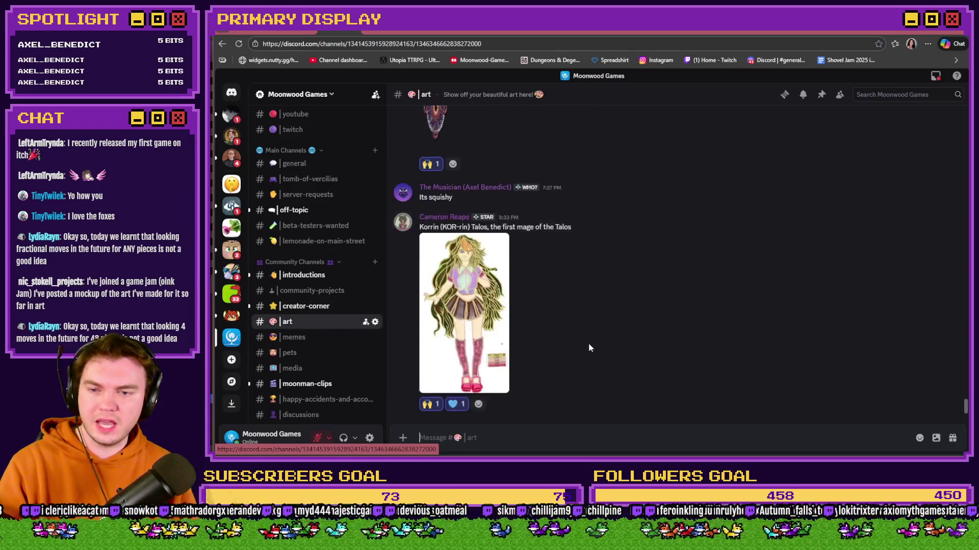
scroll(590, 343, down, 5)
scroll(718, 339, up, 5)
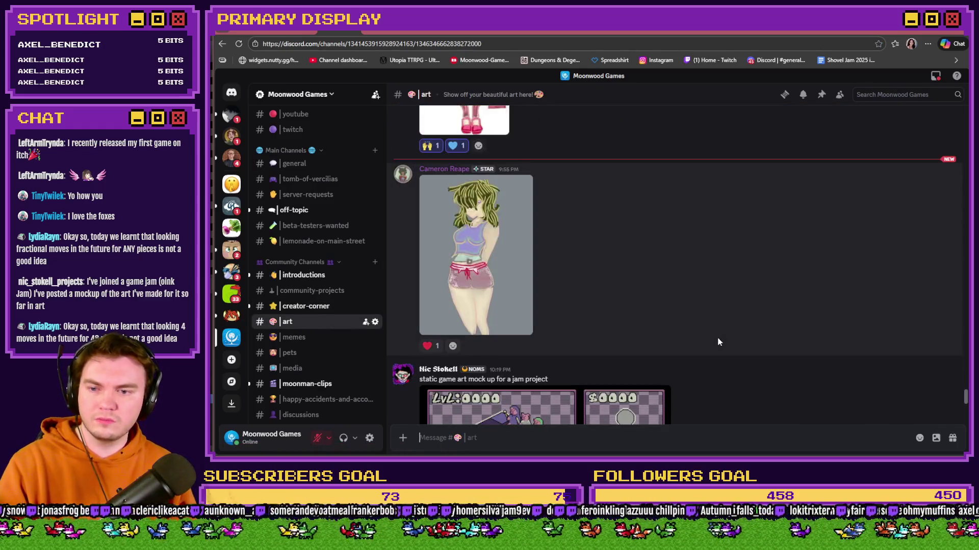
scroll(723, 338, up, 1)
scroll(726, 331, down, 1)
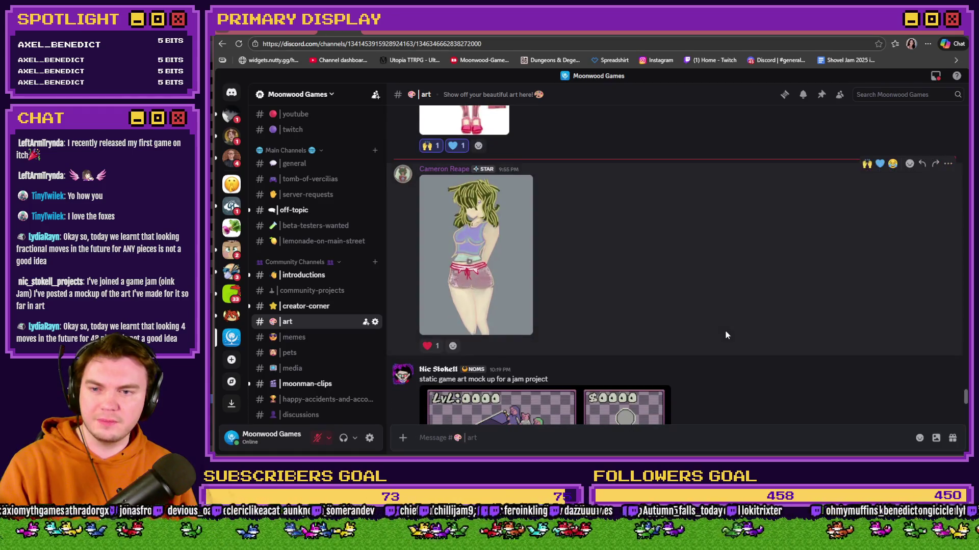
scroll(725, 332, up, 1)
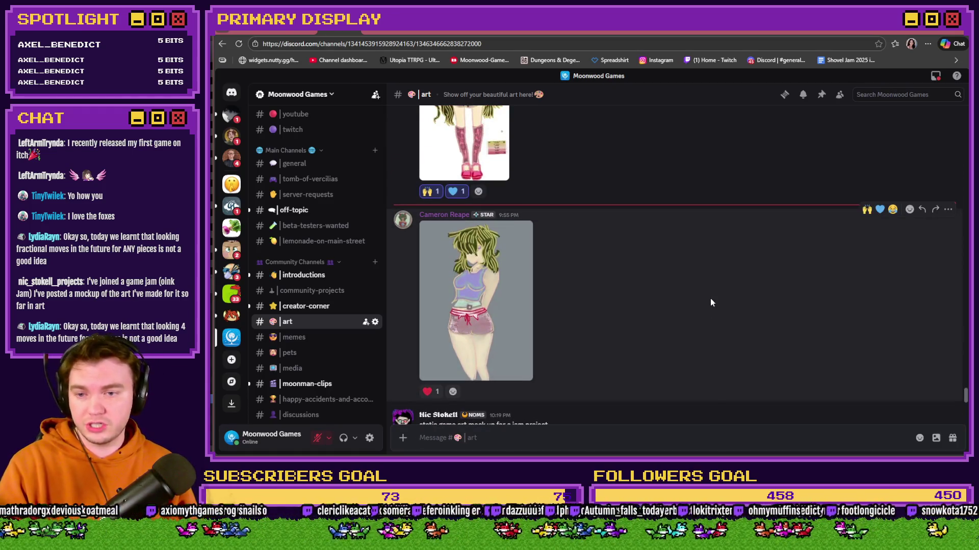
View the character artwork enlarged, react with 🙌 and 💙, then open the mockup image full size
click(523, 268)
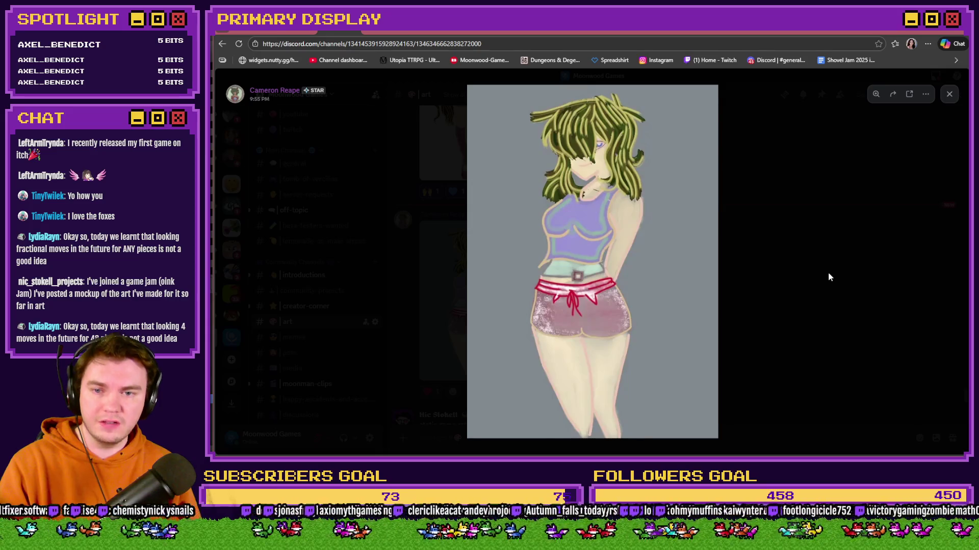
click(829, 298)
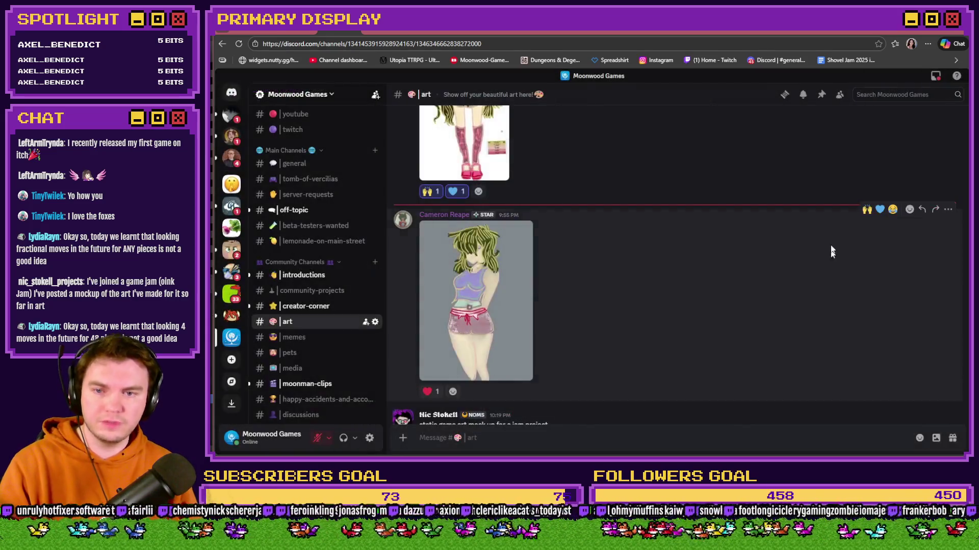
click(866, 210)
click(880, 210)
scroll(737, 283, down, 5)
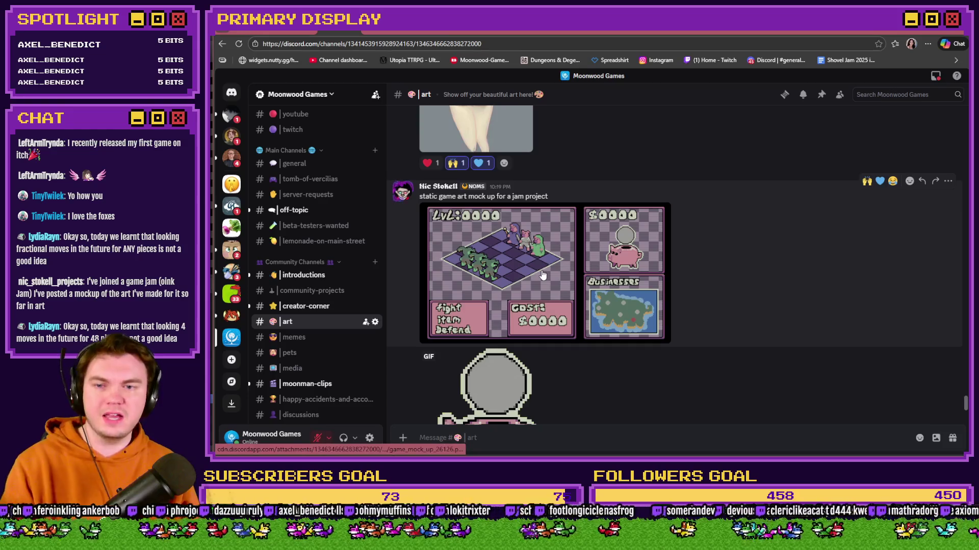
click(544, 237)
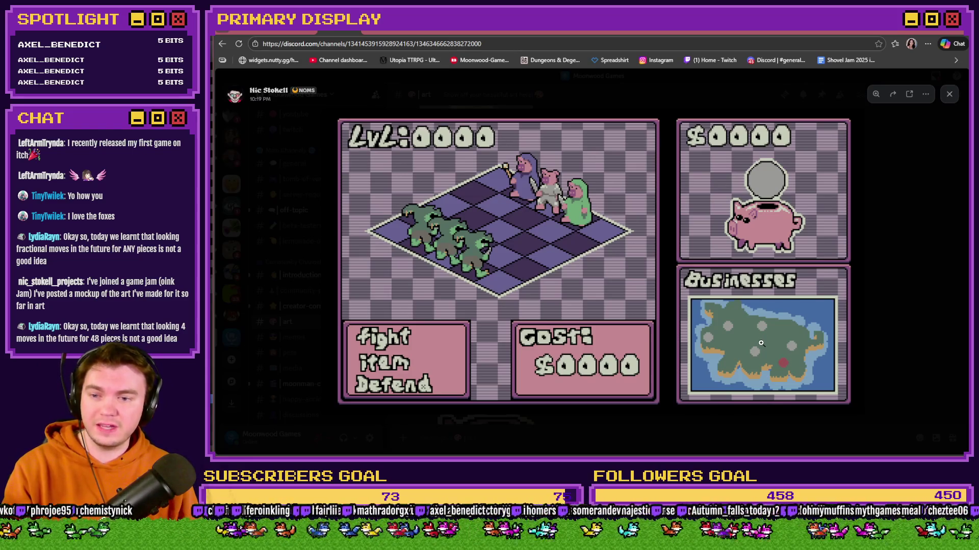
Reopen the game-art mockup full size and zoom in and back out on its details
click(913, 319)
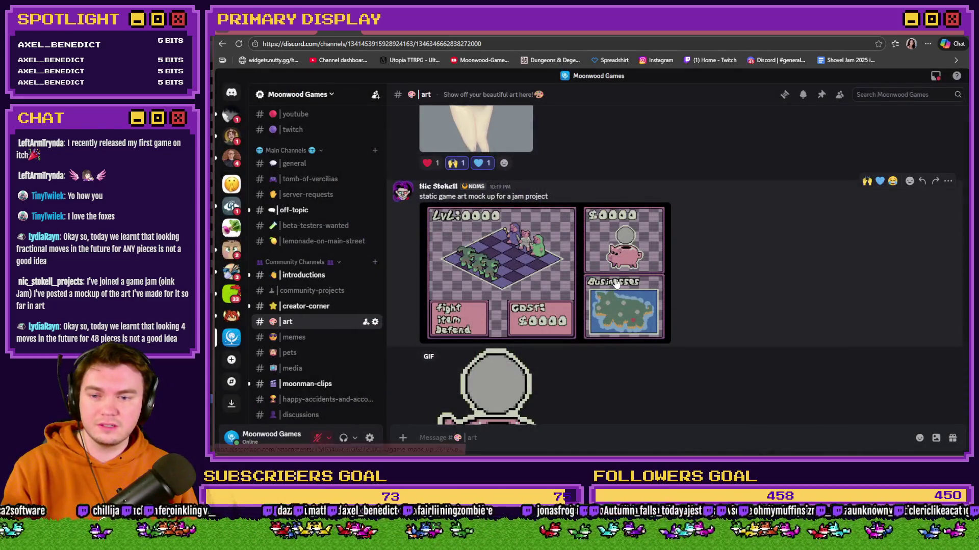
scroll(613, 278, down, 3)
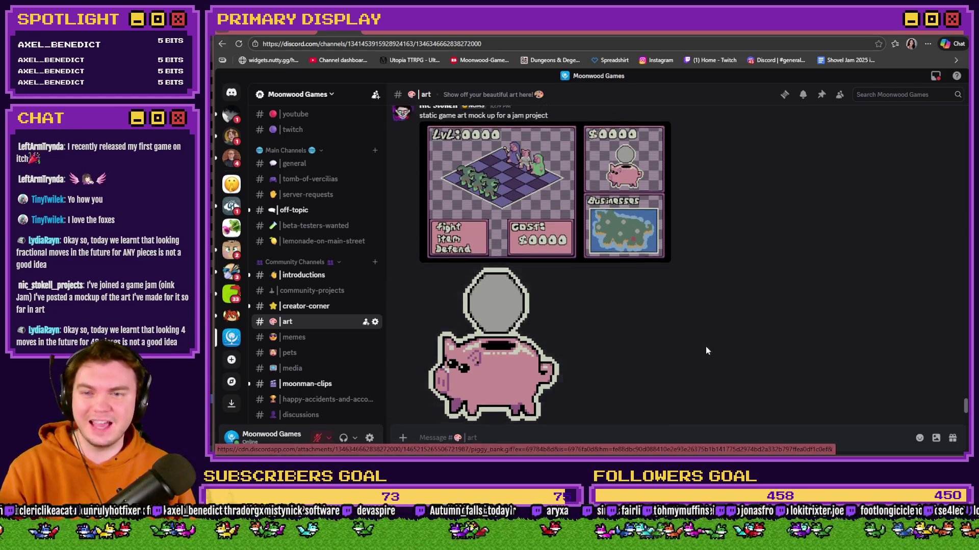
scroll(706, 347, up, 3)
click(530, 296)
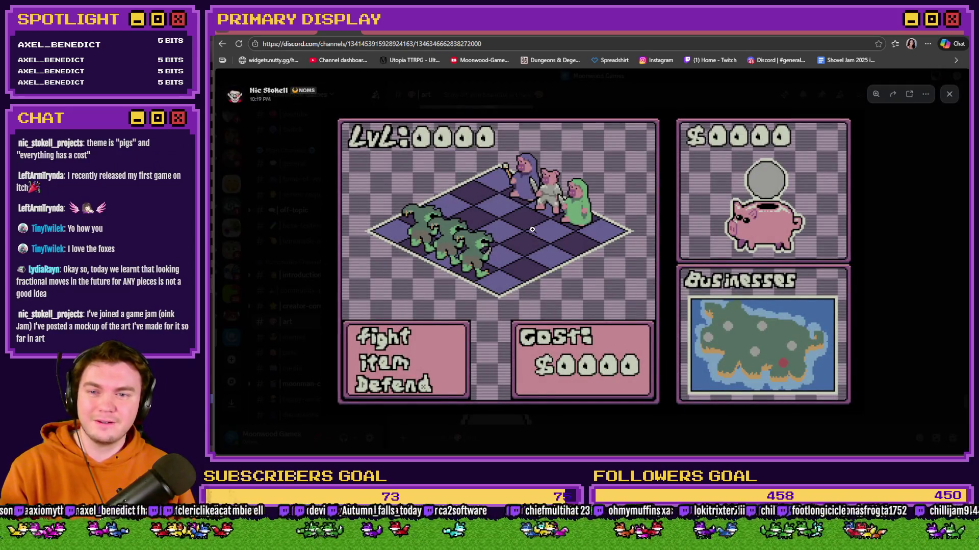
click(489, 226)
click(490, 226)
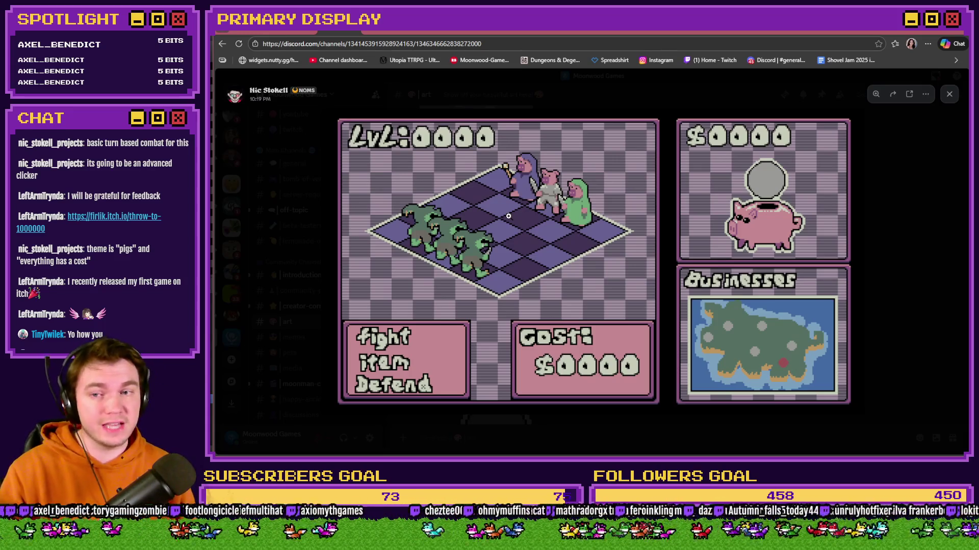
Close the mockup and give the post a 💙 blue heart reaction
click(891, 267)
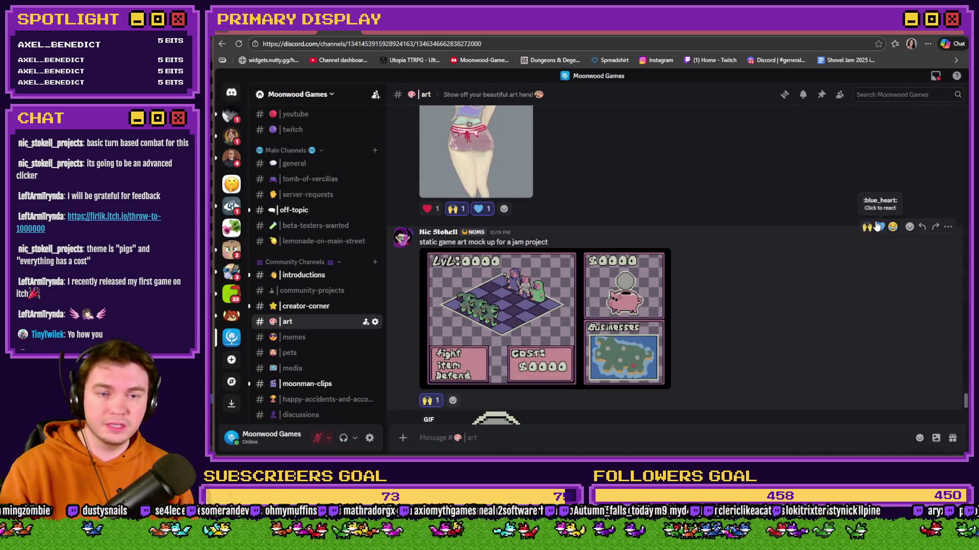
click(878, 226)
scroll(824, 257, down, 3)
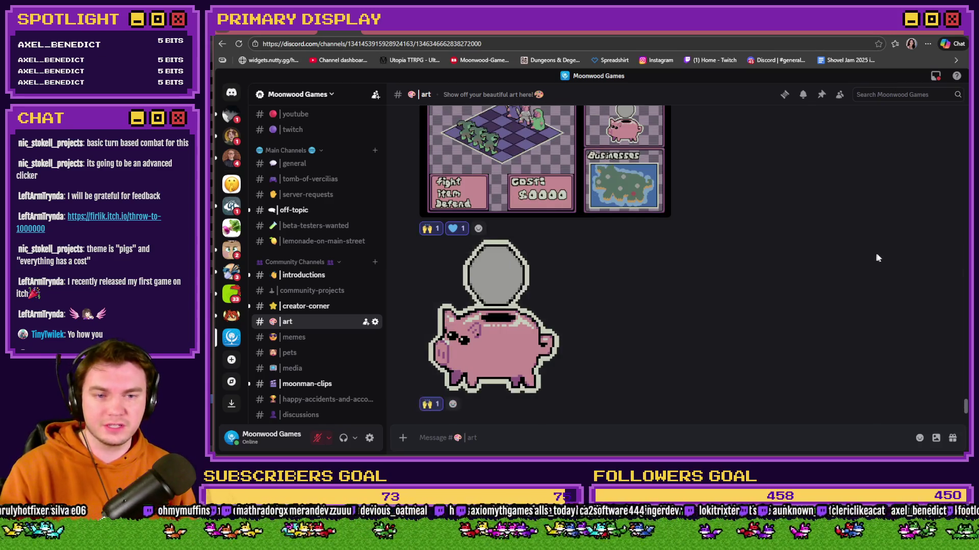
Scroll through #art, then switch to the itch.io Throw to 1000000 tab
scroll(733, 329, up, 3)
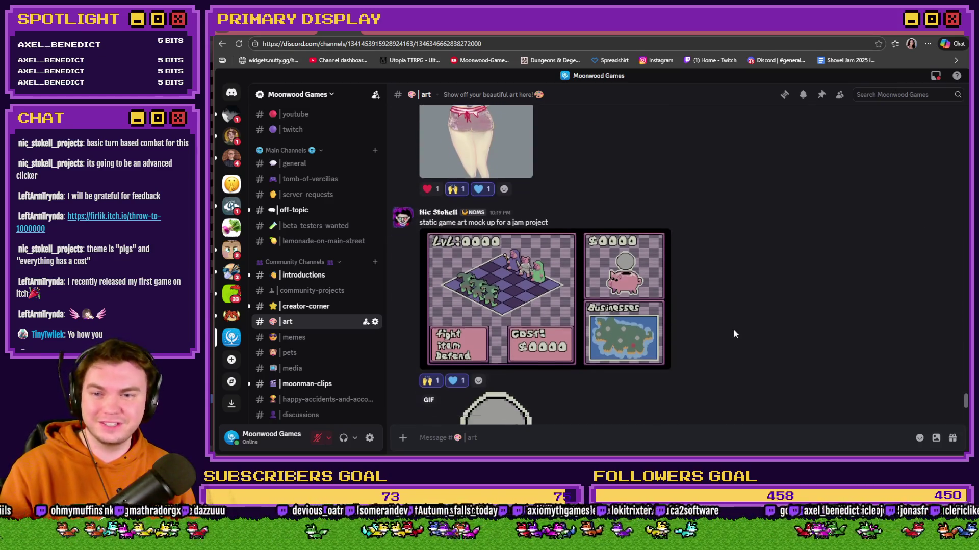
scroll(734, 331, down, 1)
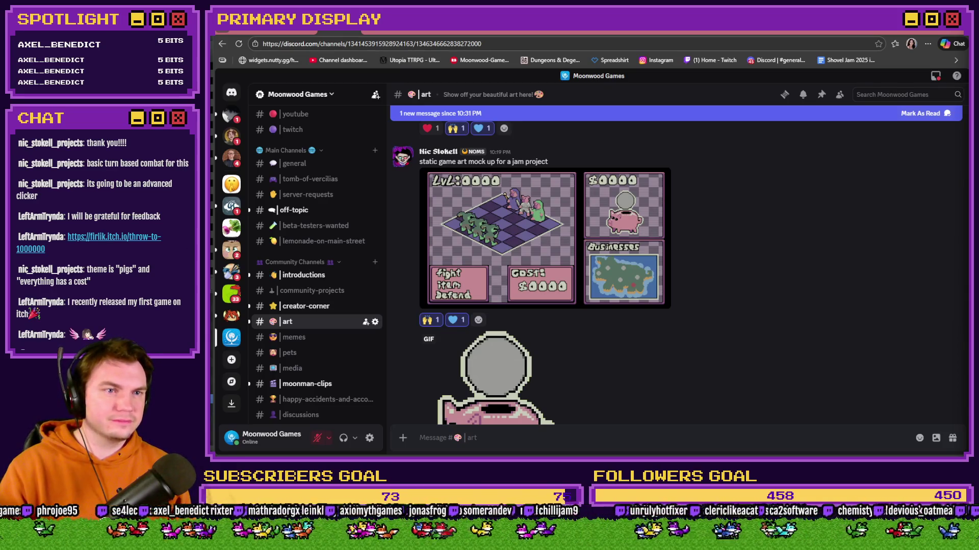
click(366, 41)
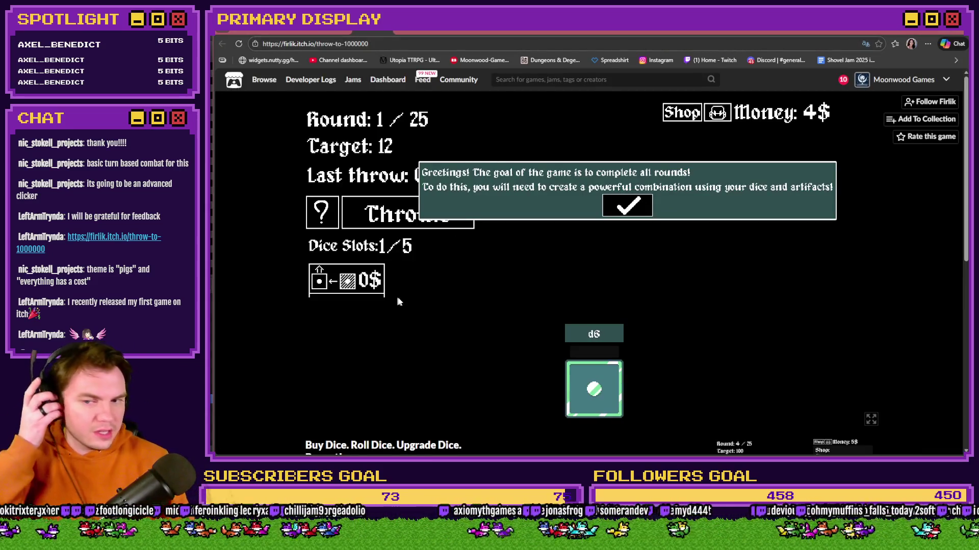
scroll(581, 444, down, 1)
scroll(578, 448, down, 5)
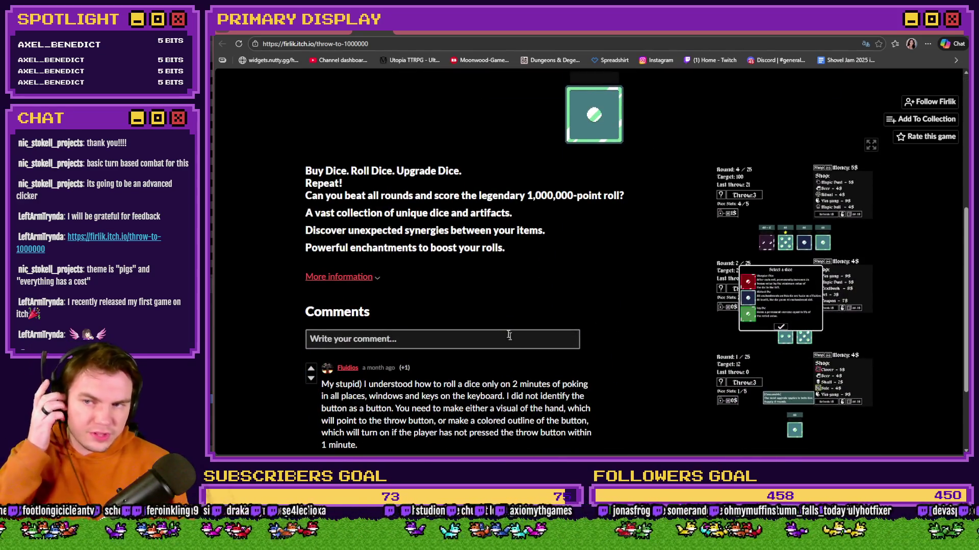
scroll(487, 326, up, 6)
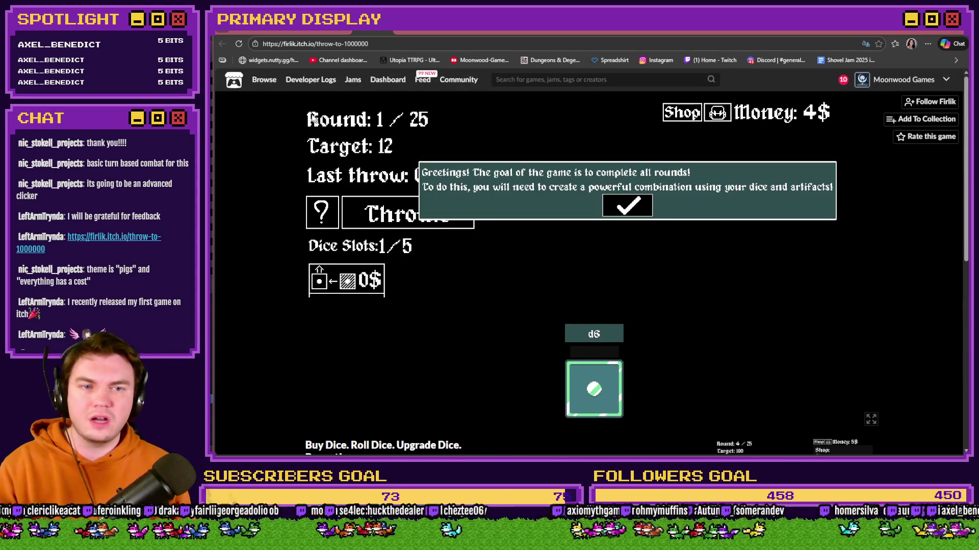
scroll(275, 107, down, 6)
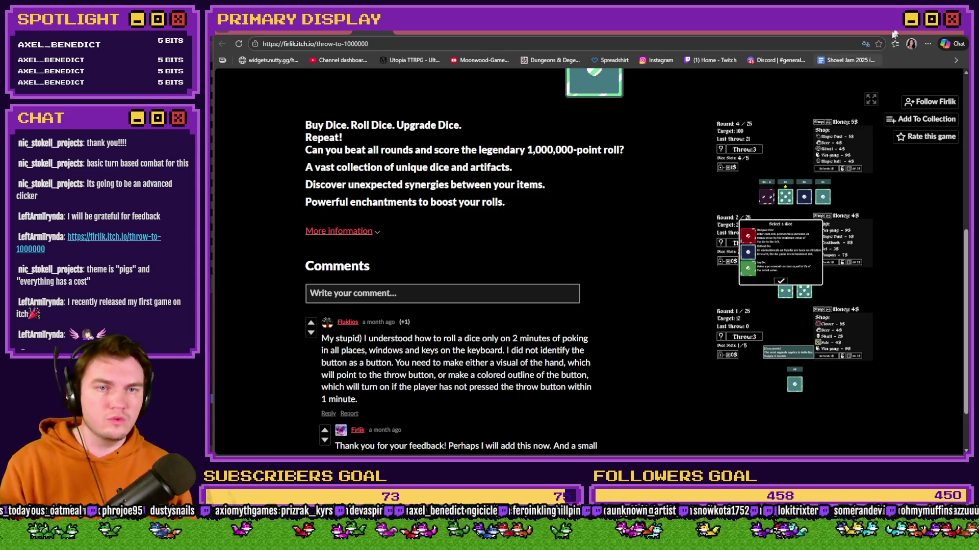
scroll(606, 282, up, 6)
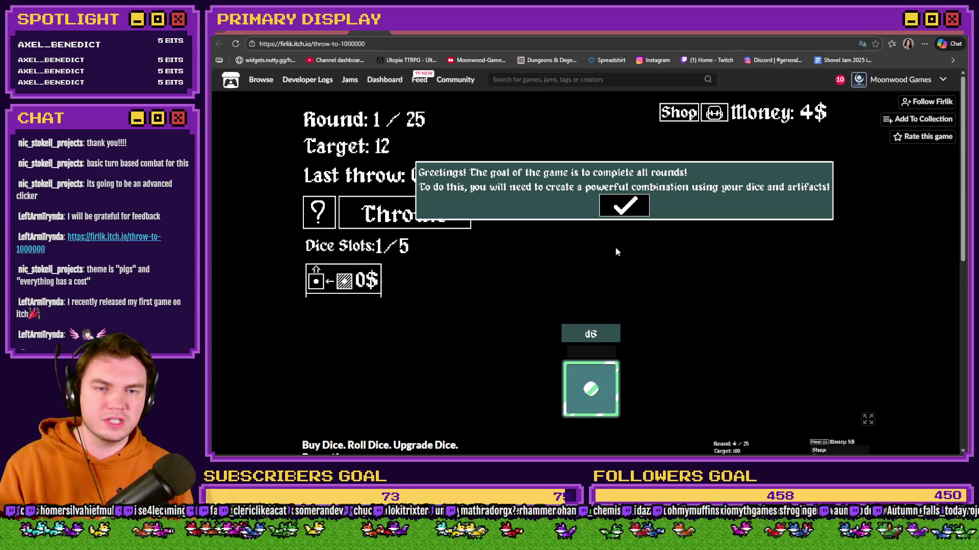
Dismiss the welcome and tutorial popups and make the first d6 roll
click(632, 207)
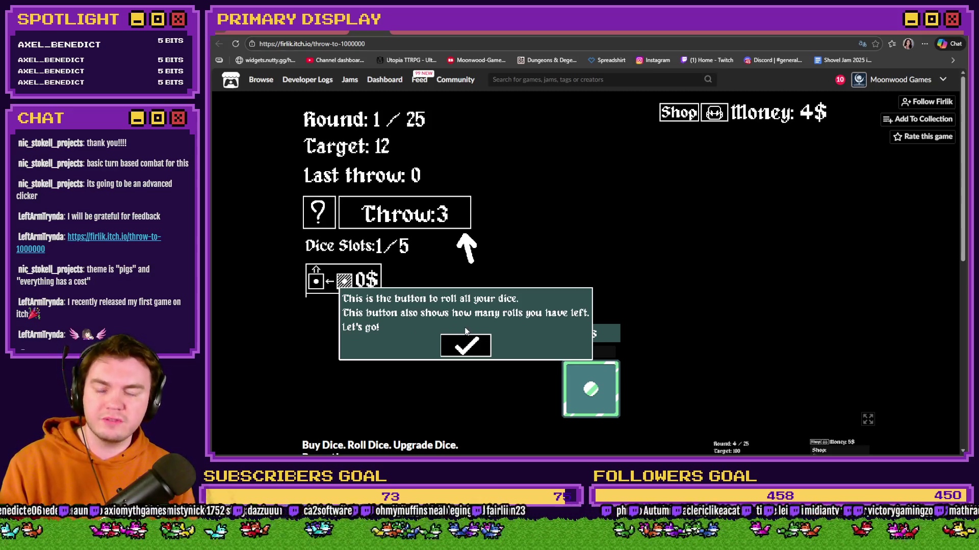
click(465, 345)
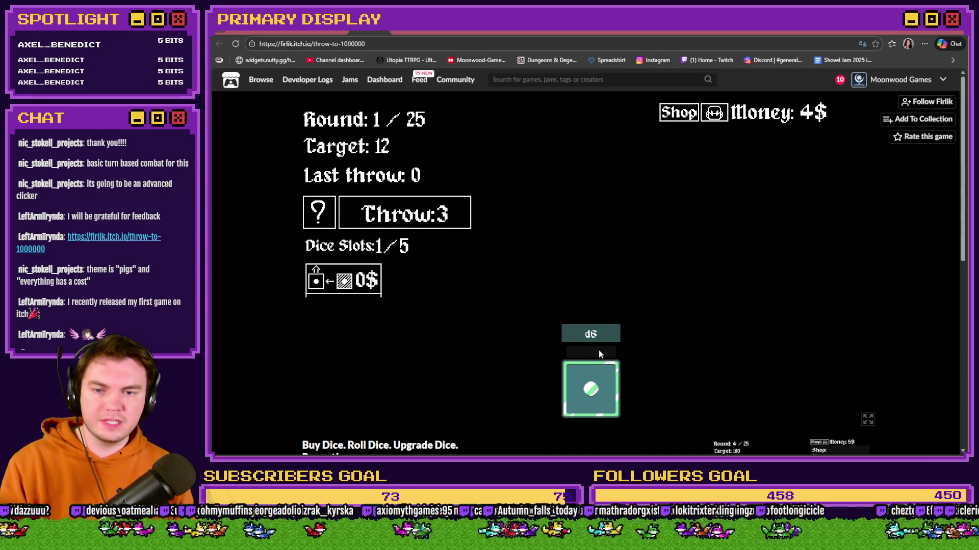
click(446, 216)
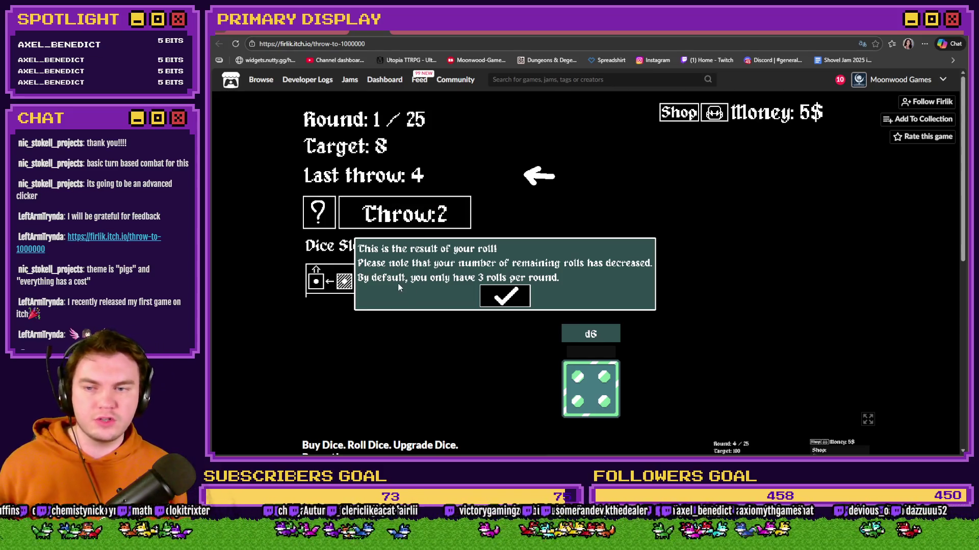
click(504, 295)
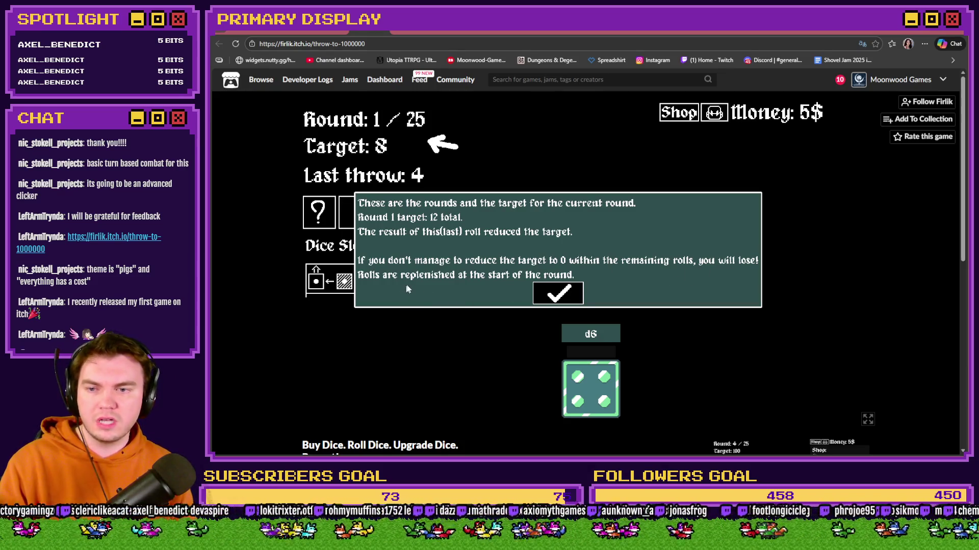
click(557, 293)
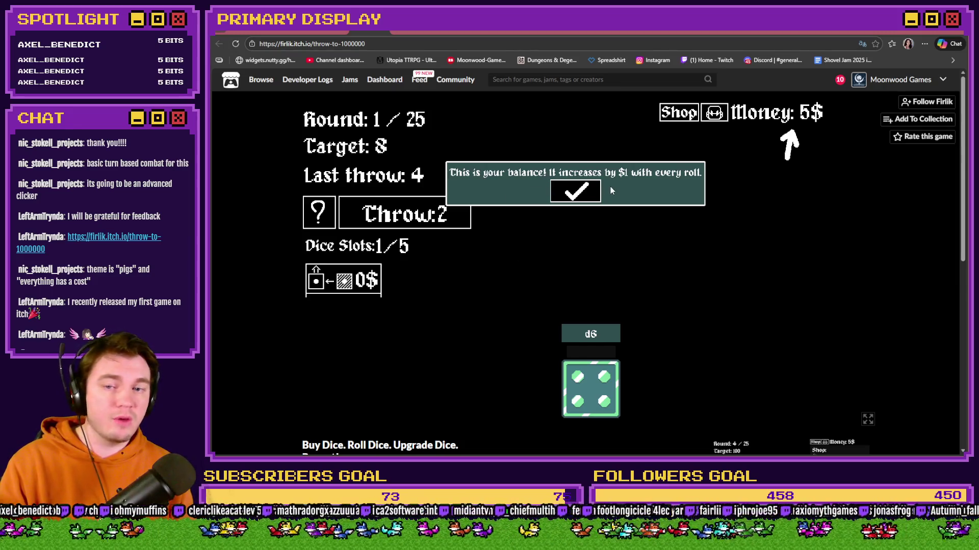
click(575, 192)
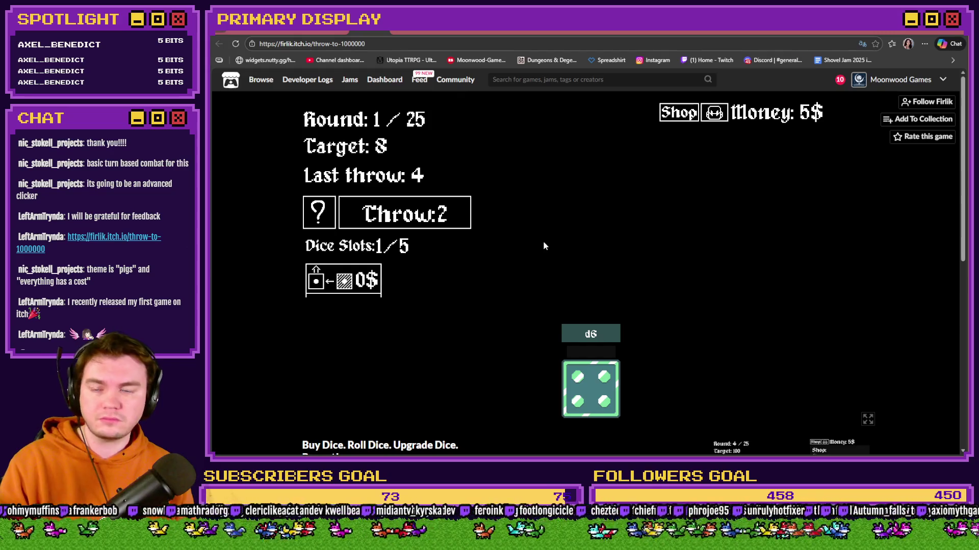
Check the d6's level and sell price, roll again, and bring up the shop
click(594, 398)
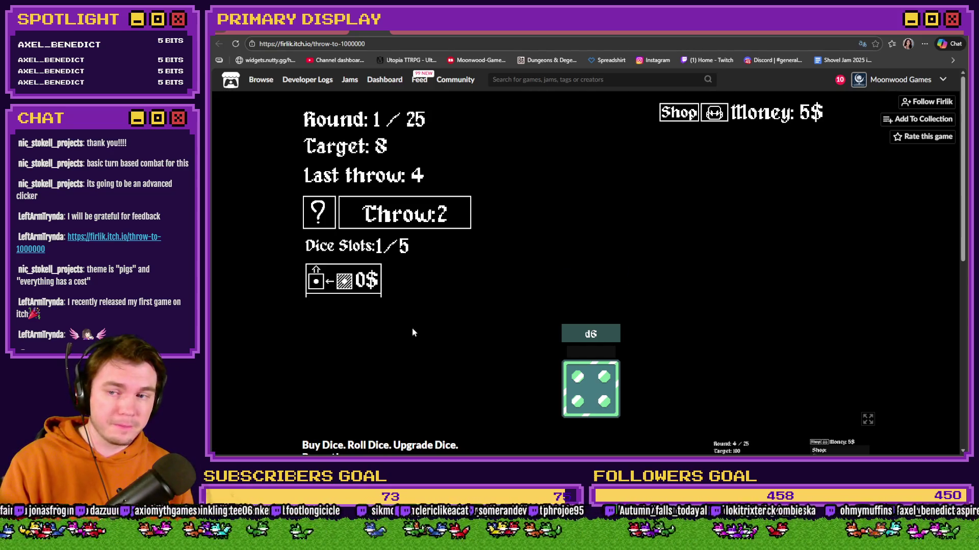
mouse_move(346, 286)
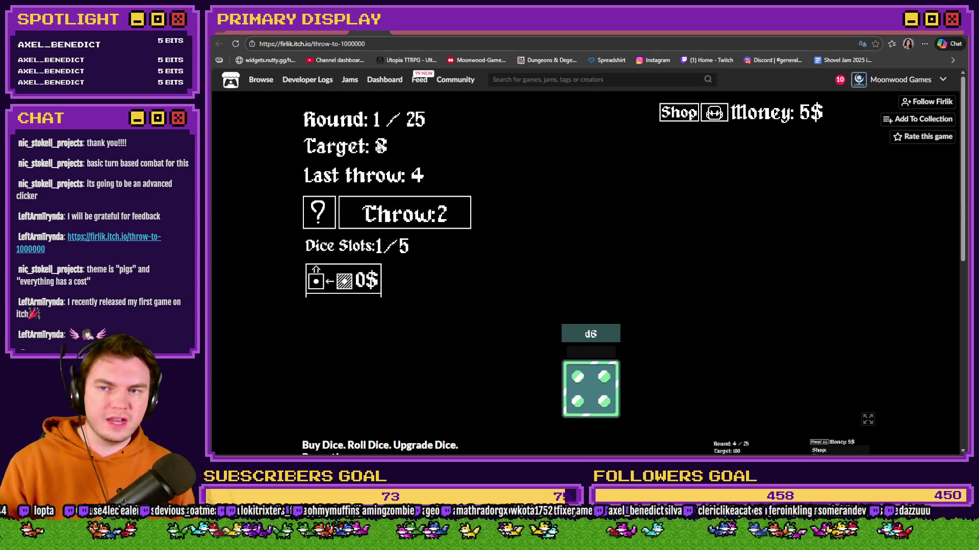
click(448, 220)
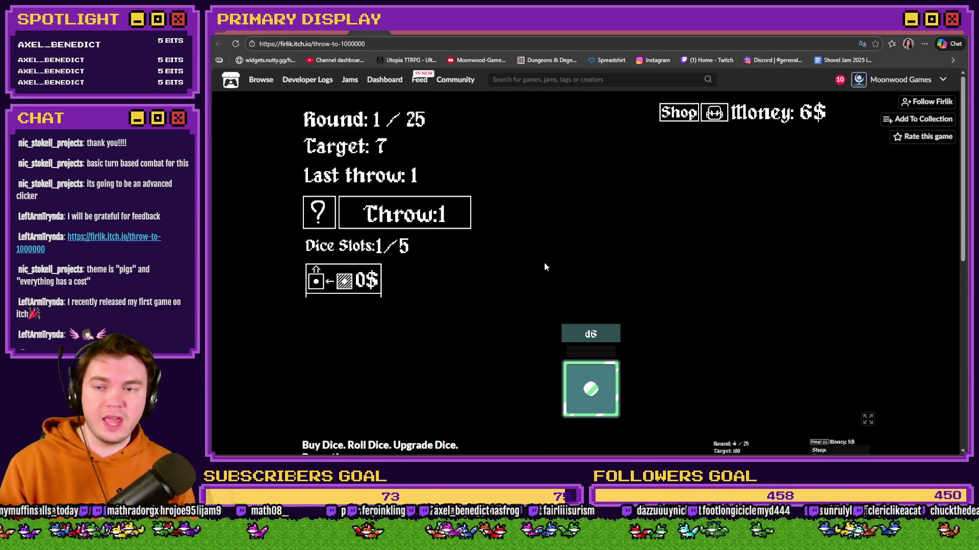
click(437, 222)
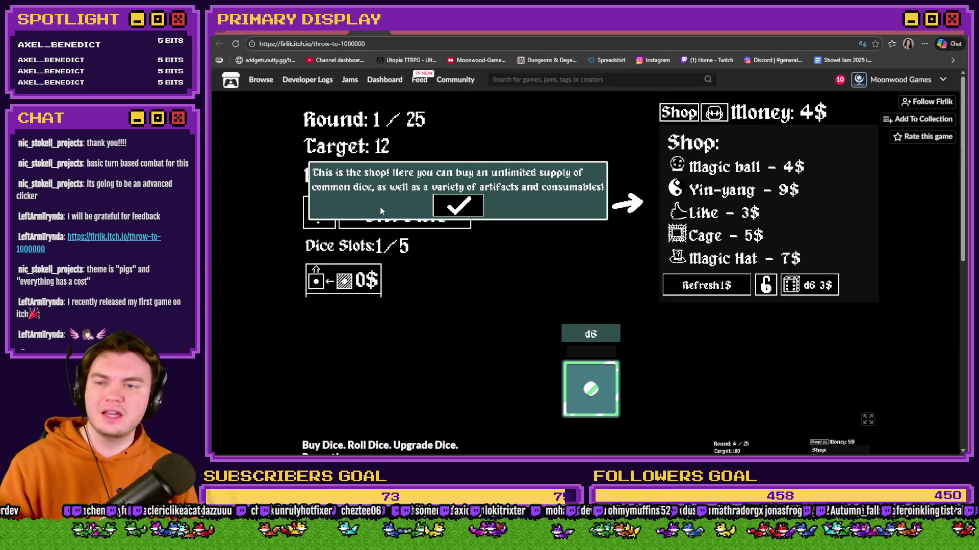
Buy a second d6 for 3$ and merge both into a d6 - 12 die
click(454, 209)
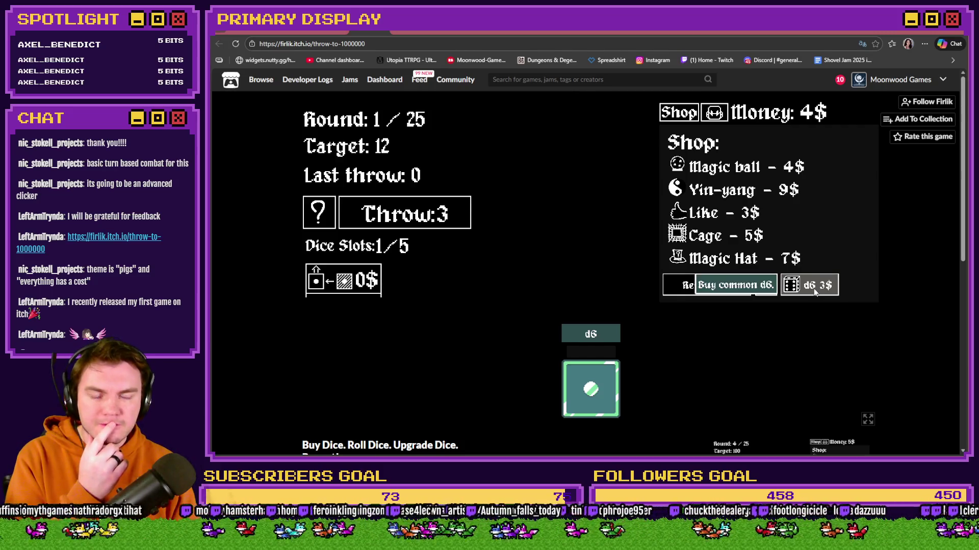
click(814, 290)
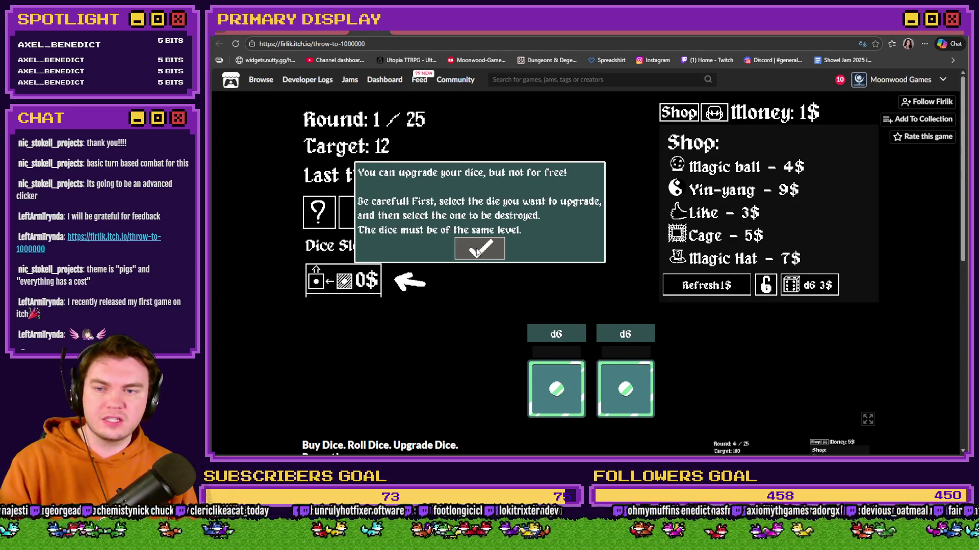
click(476, 250)
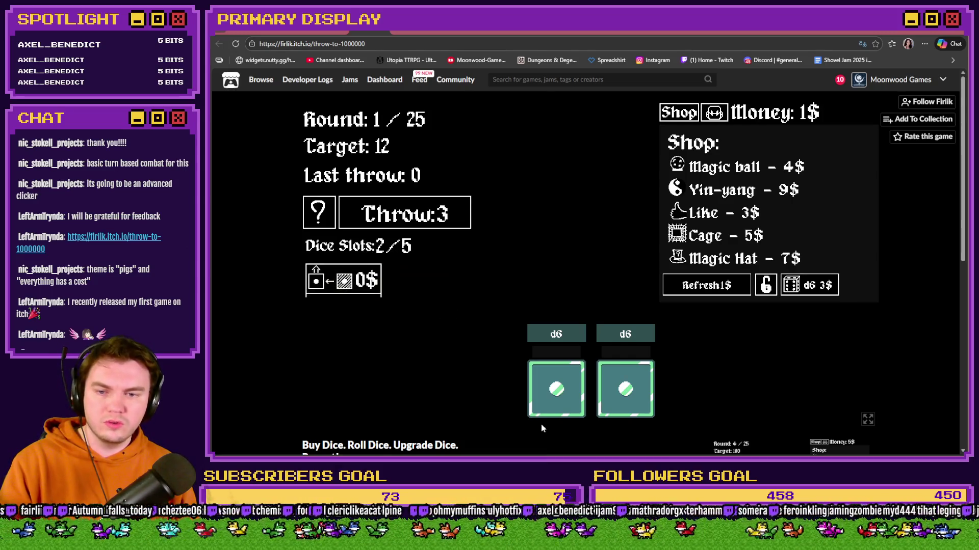
click(551, 393)
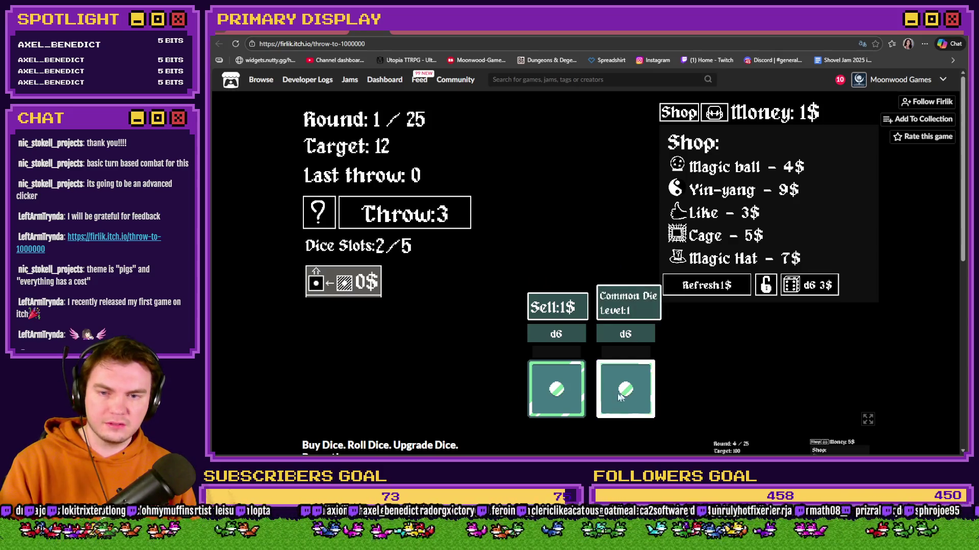
drag(629, 393, 555, 389)
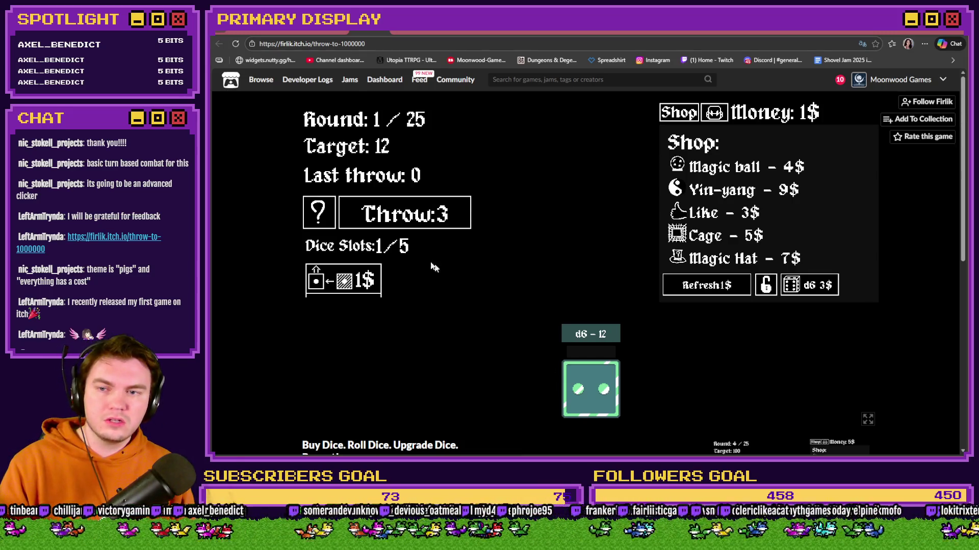
Throw the dice three times to clear round 1
click(417, 217)
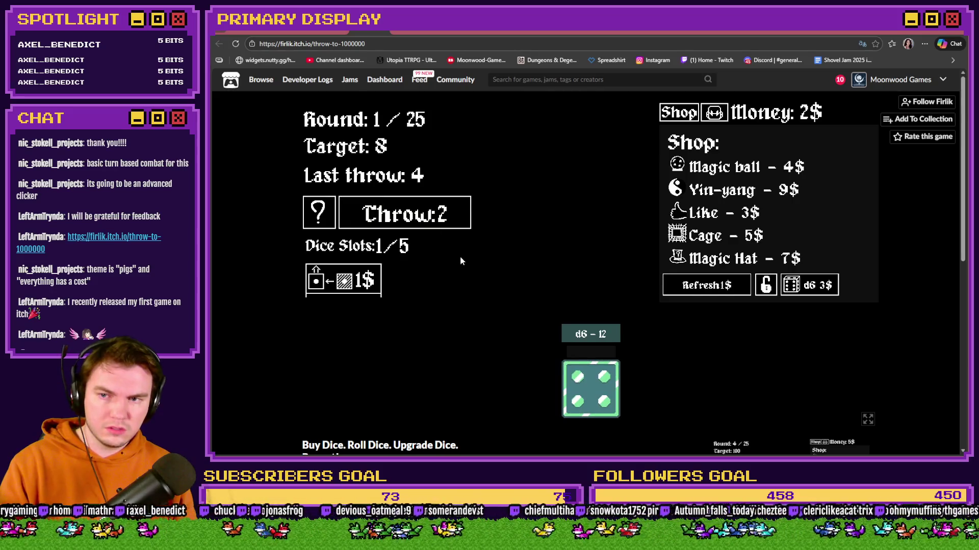
mouse_move(608, 334)
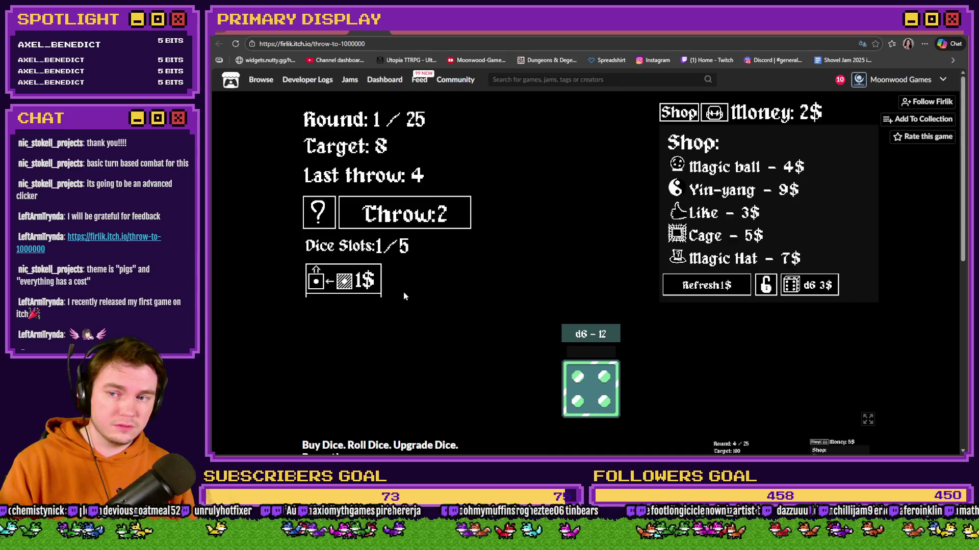
click(430, 223)
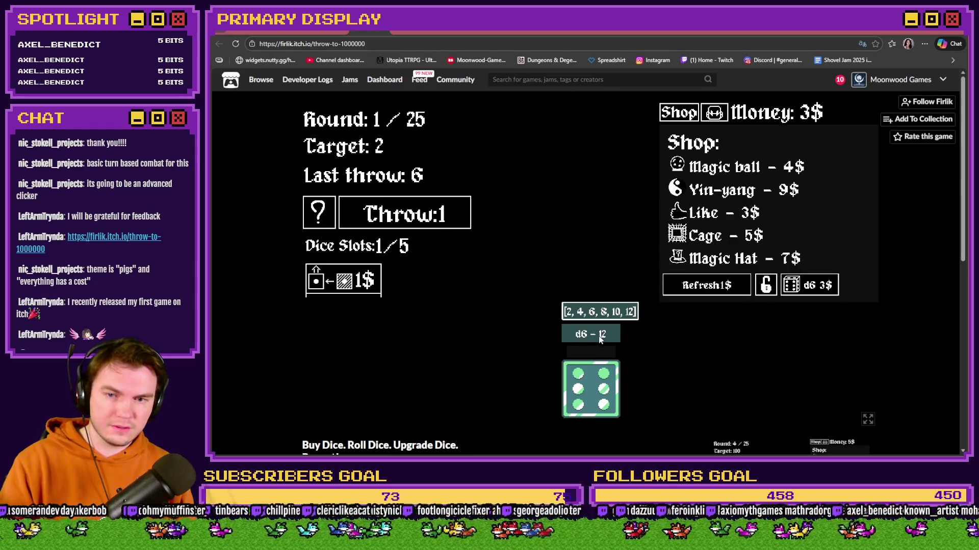
click(441, 222)
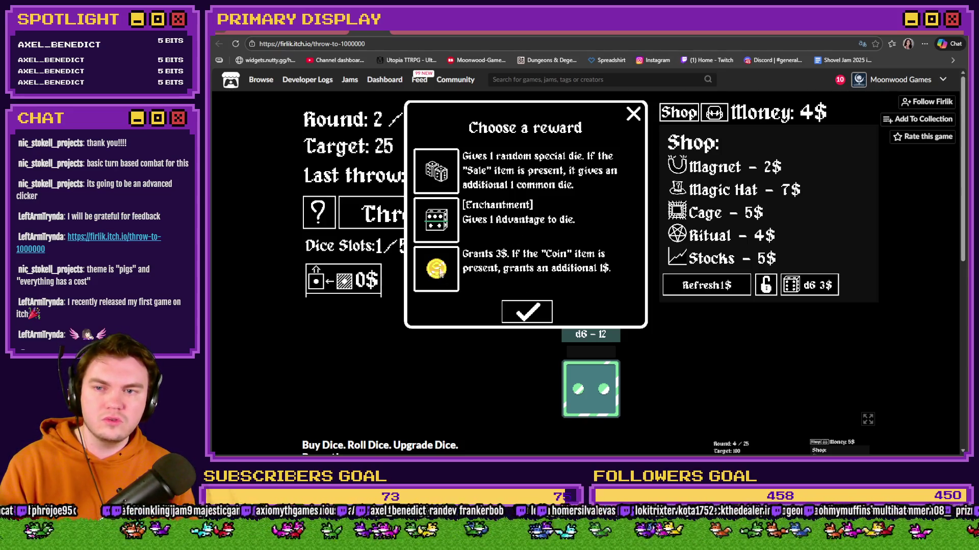
Claim the random special die reward, pick the Sand Dice, and dismiss the tip
click(448, 181)
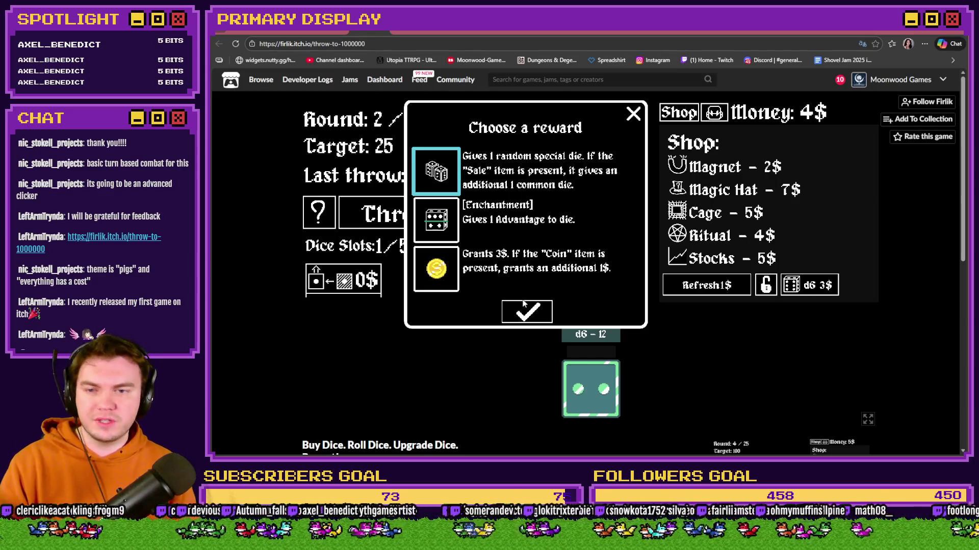
click(524, 305)
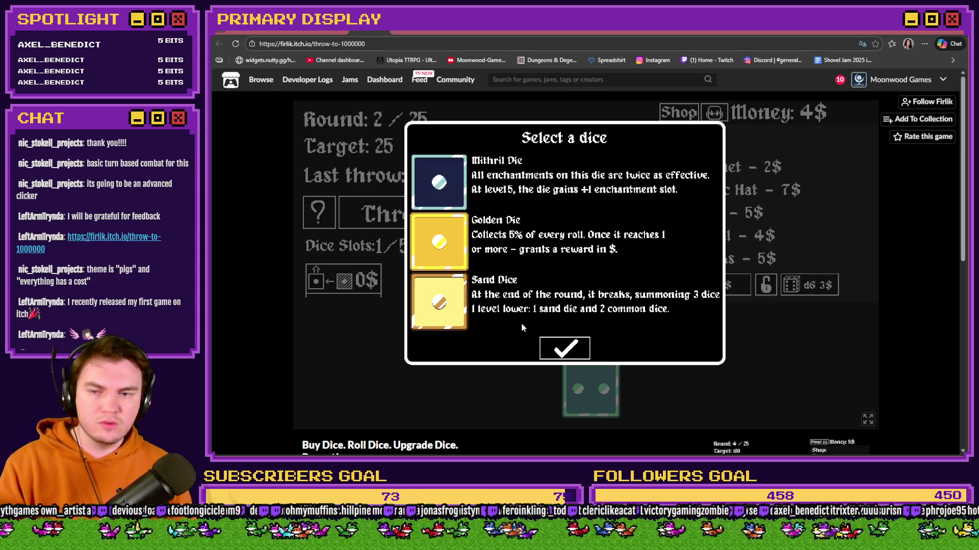
click(457, 312)
click(554, 350)
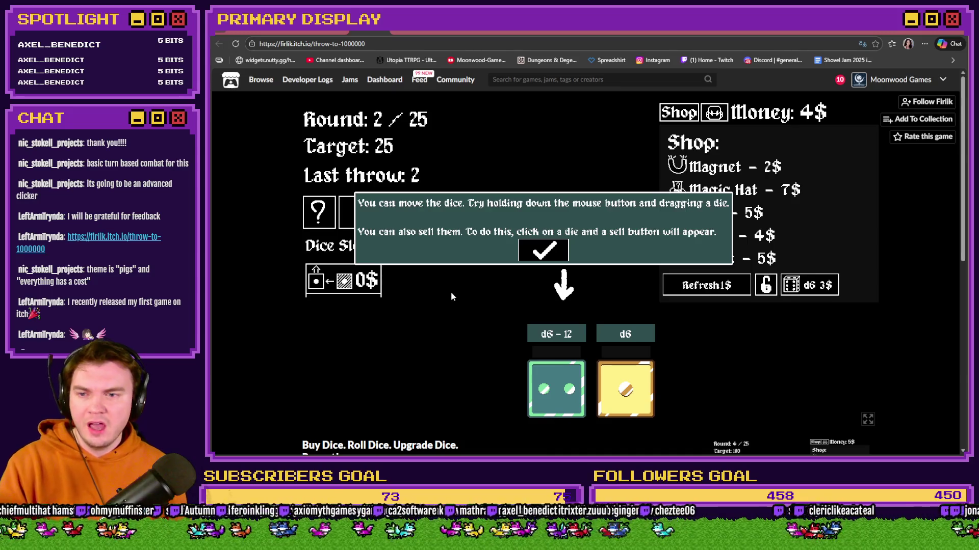
click(543, 251)
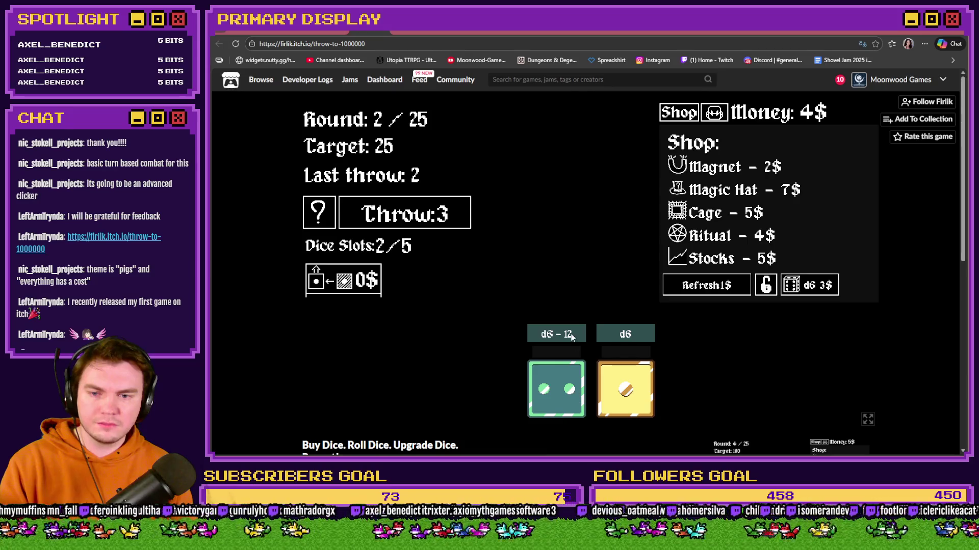
Inspect the d6 - 12 and Sand dice, then buy another d6 for 3$
mouse_move(553, 329)
click(555, 393)
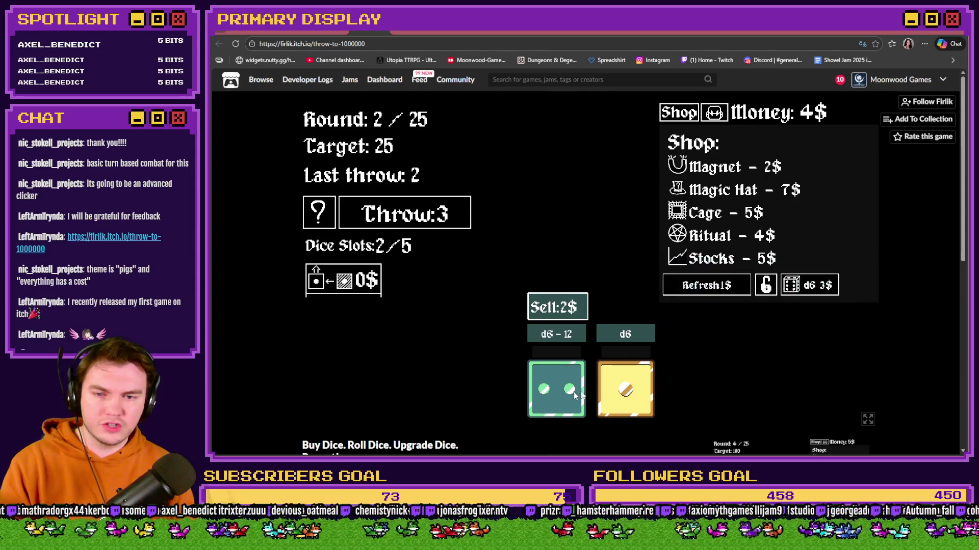
click(626, 394)
click(555, 392)
click(554, 391)
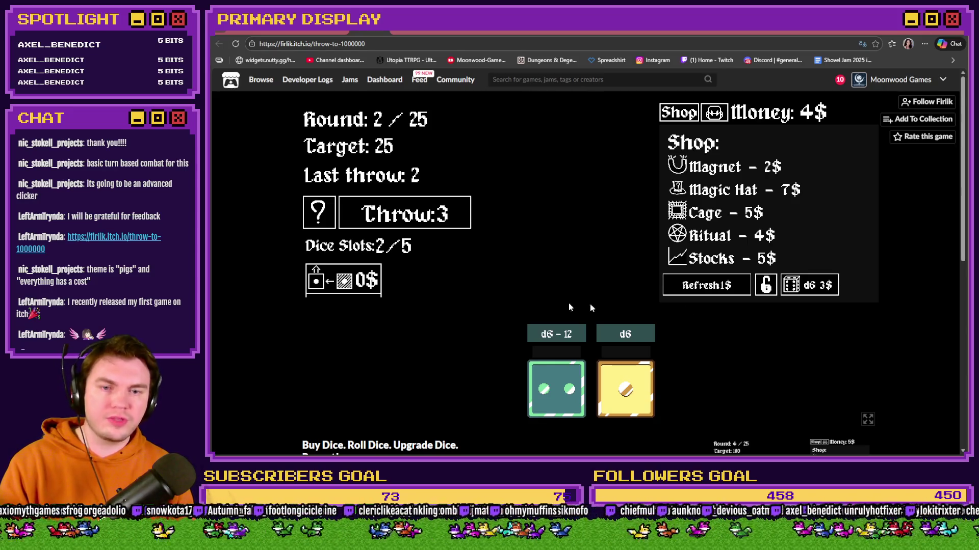
click(810, 290)
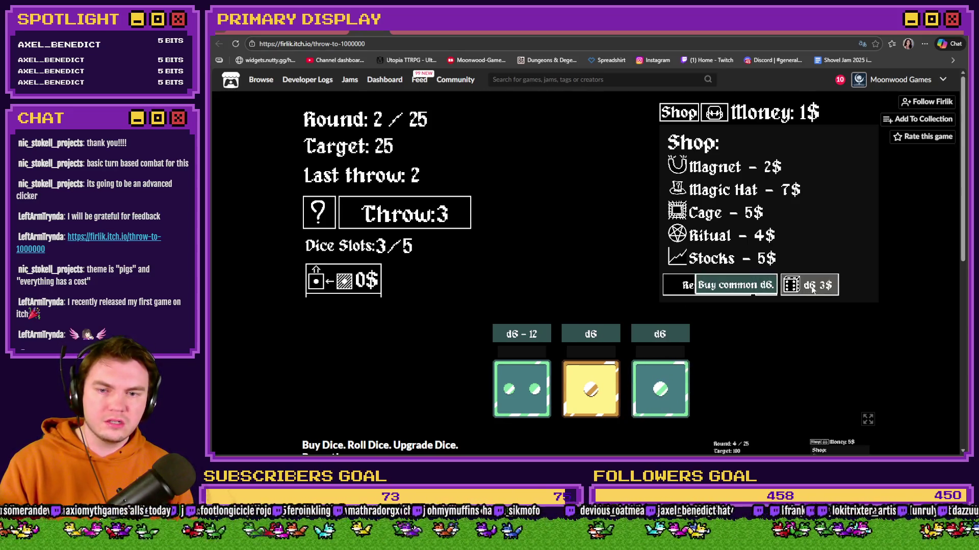
click(813, 290)
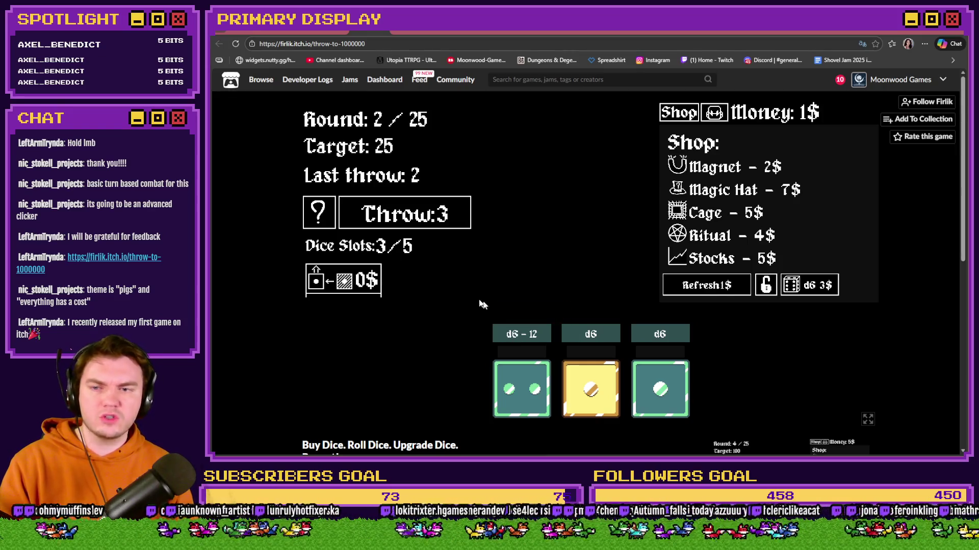
Throw three times to clear round 2 and claim the random special die reward
click(434, 224)
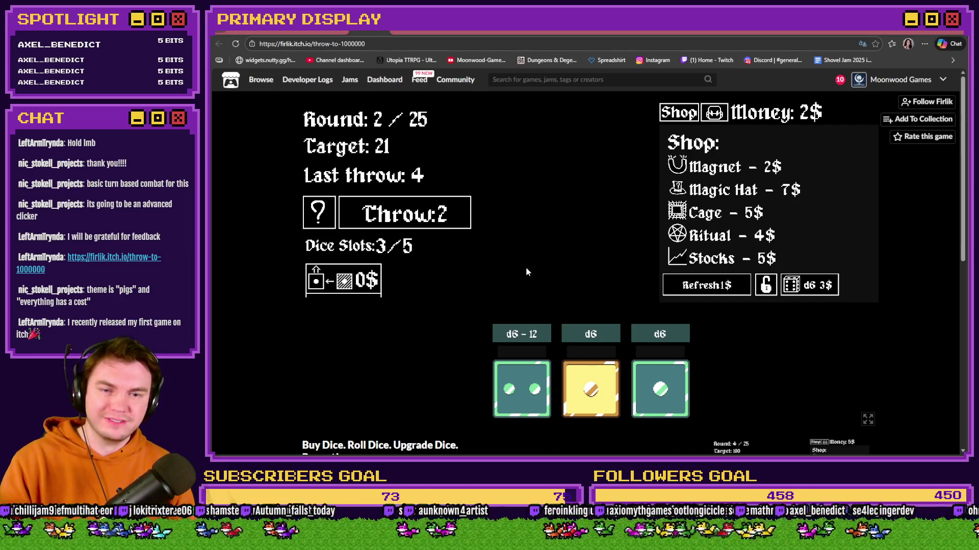
click(447, 224)
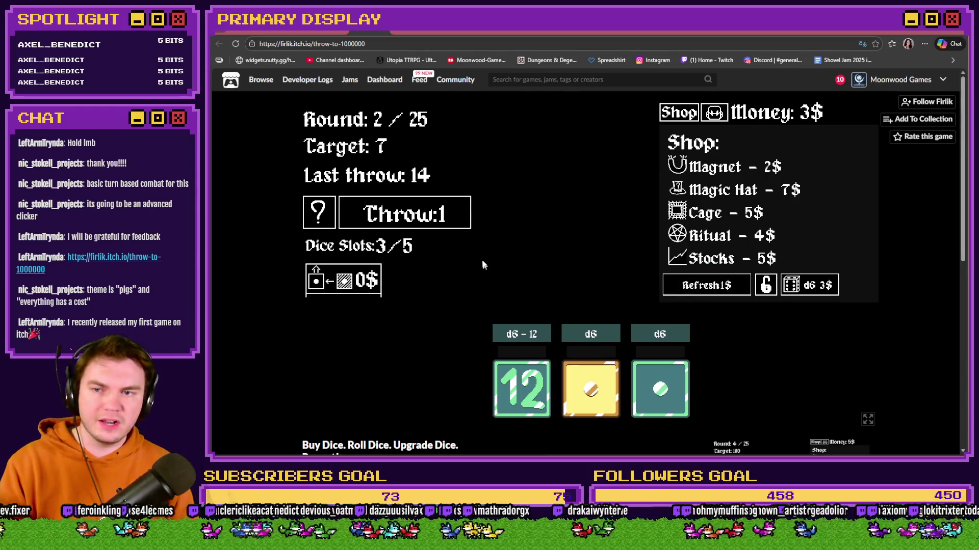
click(435, 220)
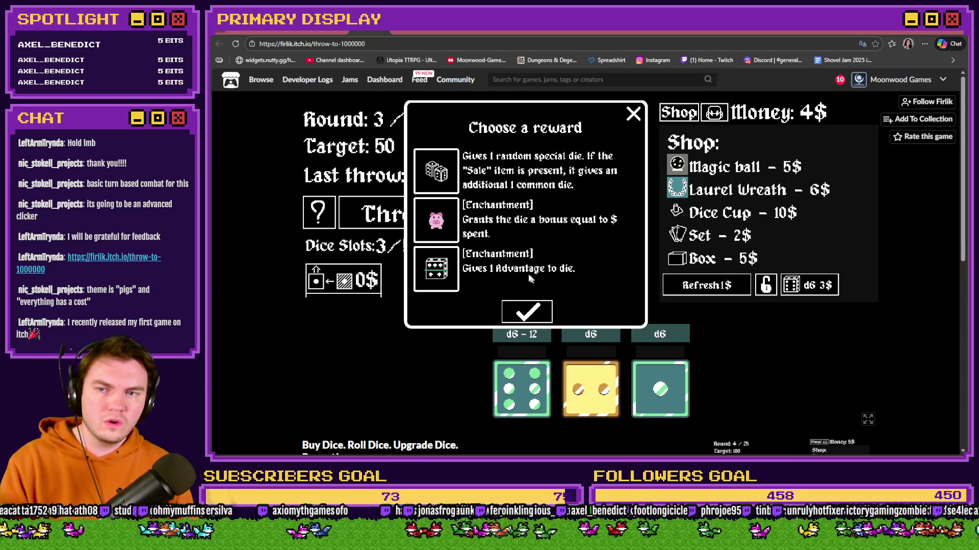
click(443, 176)
click(522, 308)
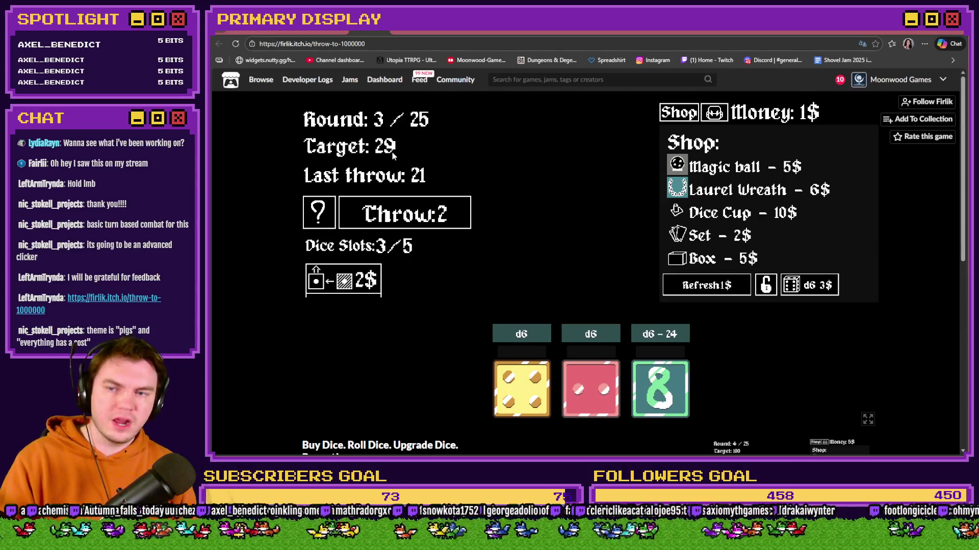
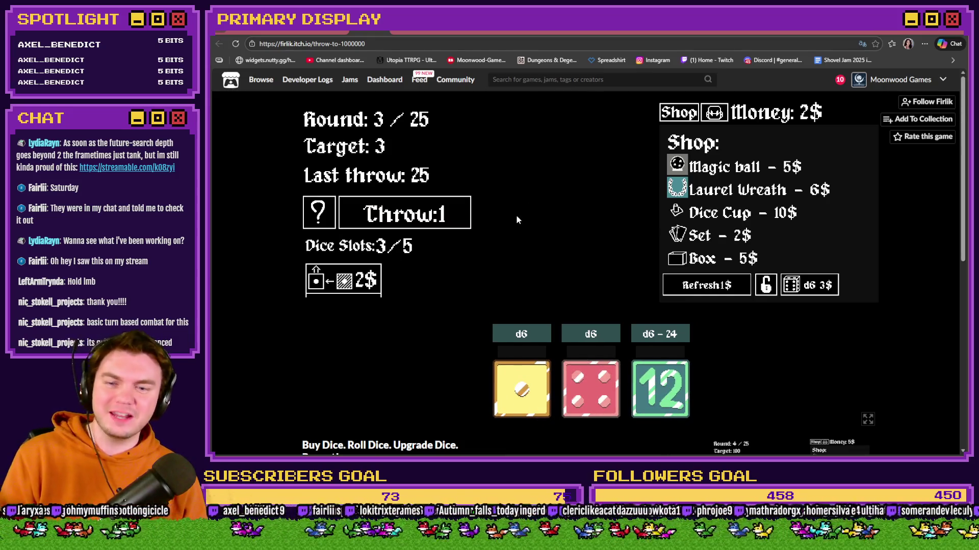
Finish round 3, copy the red die as a fourth die, move the green 12 last, and throw
click(451, 226)
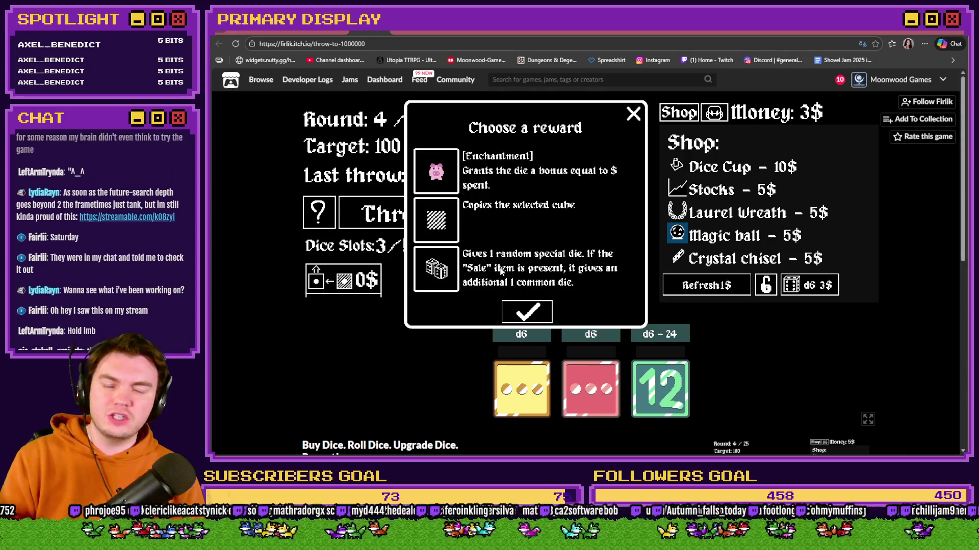
click(444, 221)
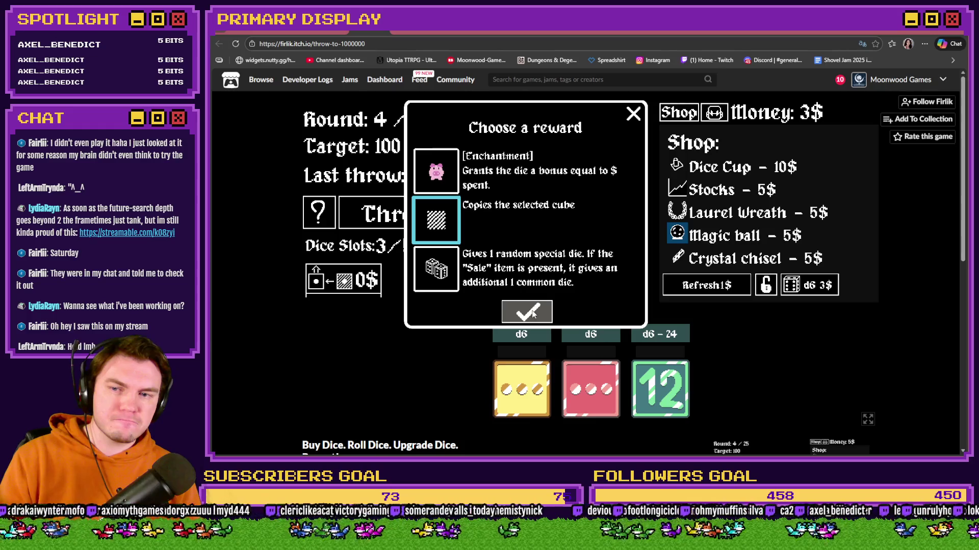
click(596, 400)
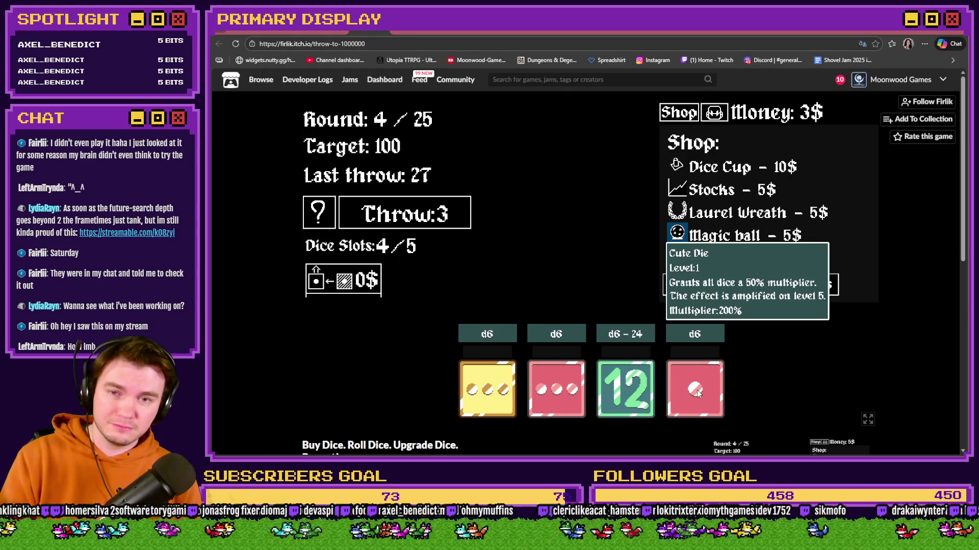
drag(698, 392, 617, 395)
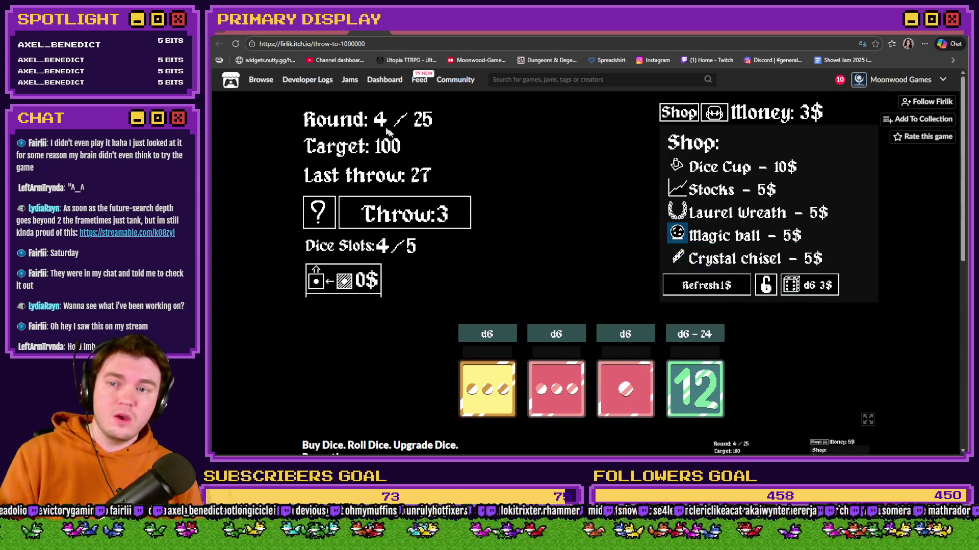
click(422, 220)
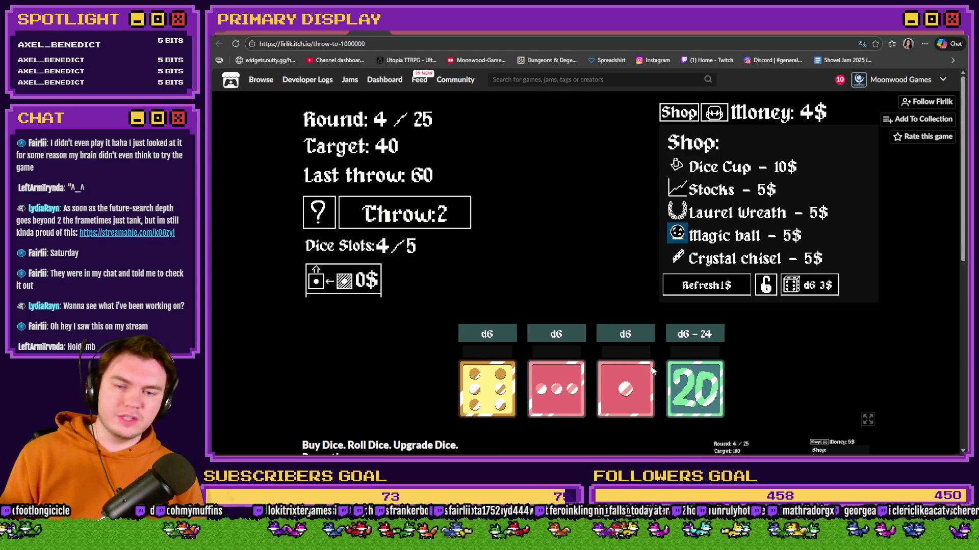
Merge the two red dice into one d6 - 12 die with the 0$ upgrade
mouse_move(706, 384)
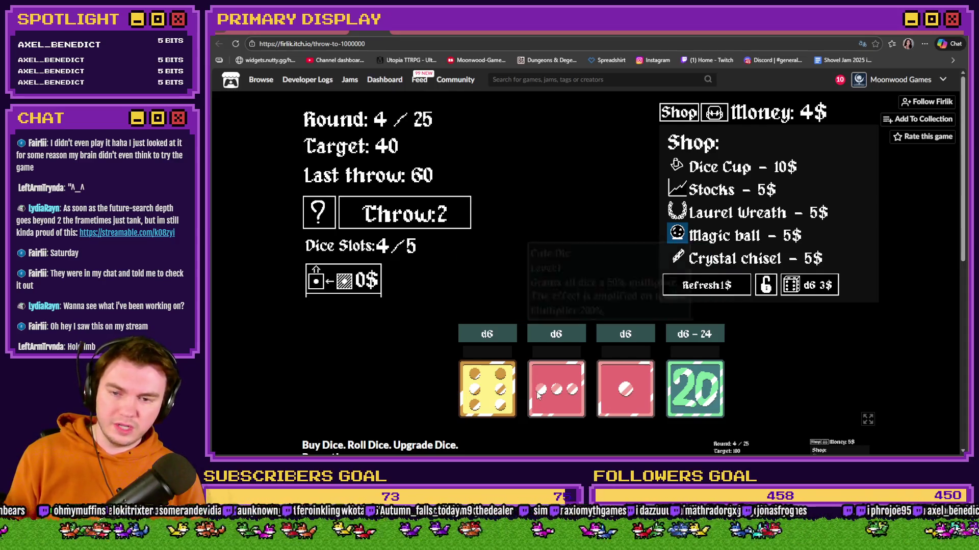
mouse_move(631, 393)
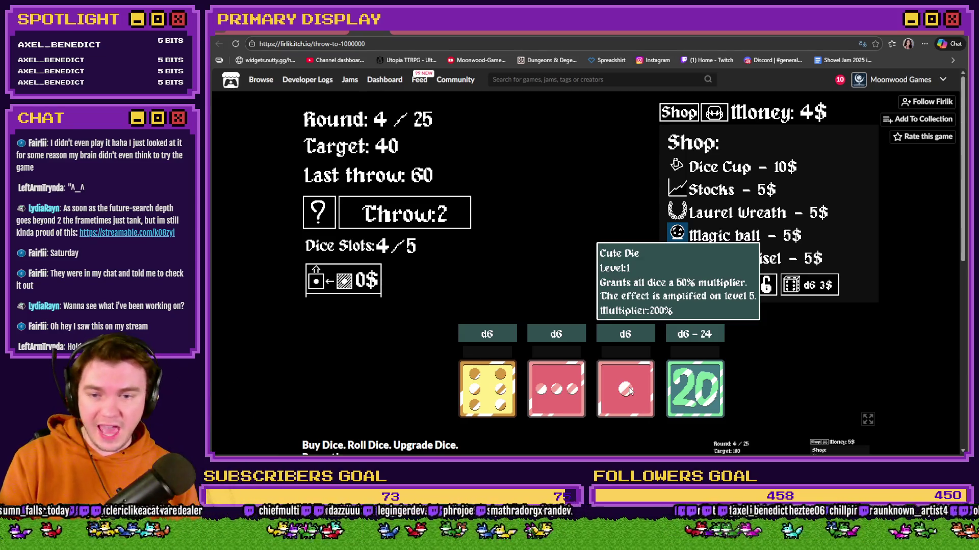
click(350, 280)
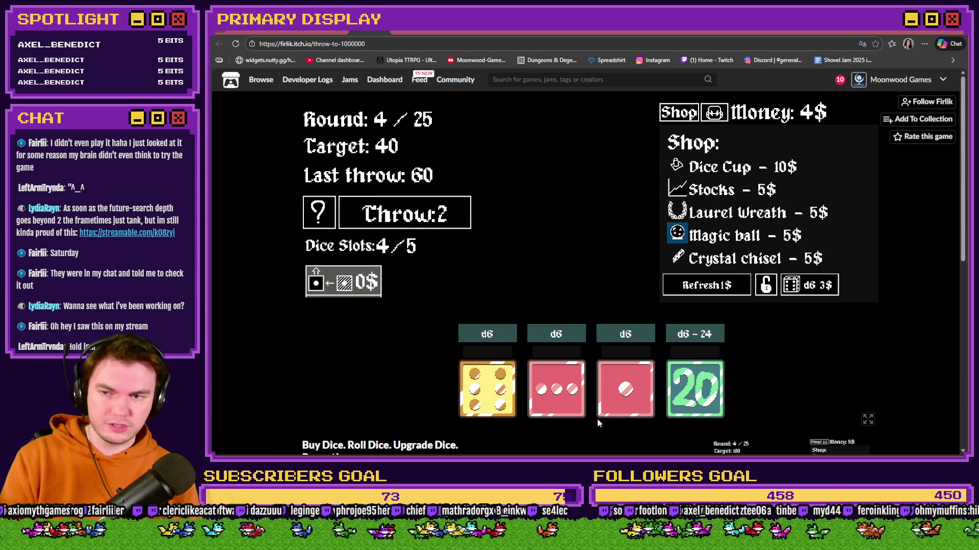
click(584, 409)
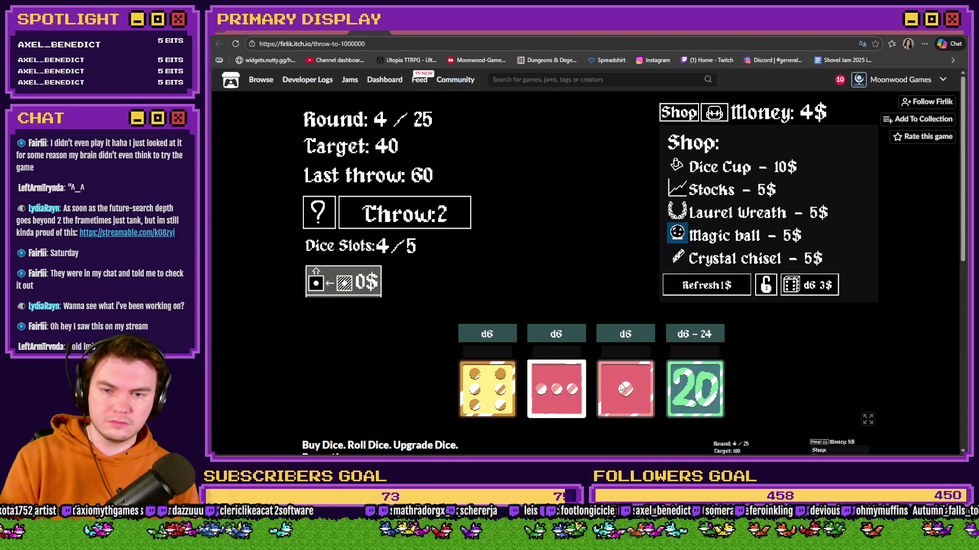
click(621, 388)
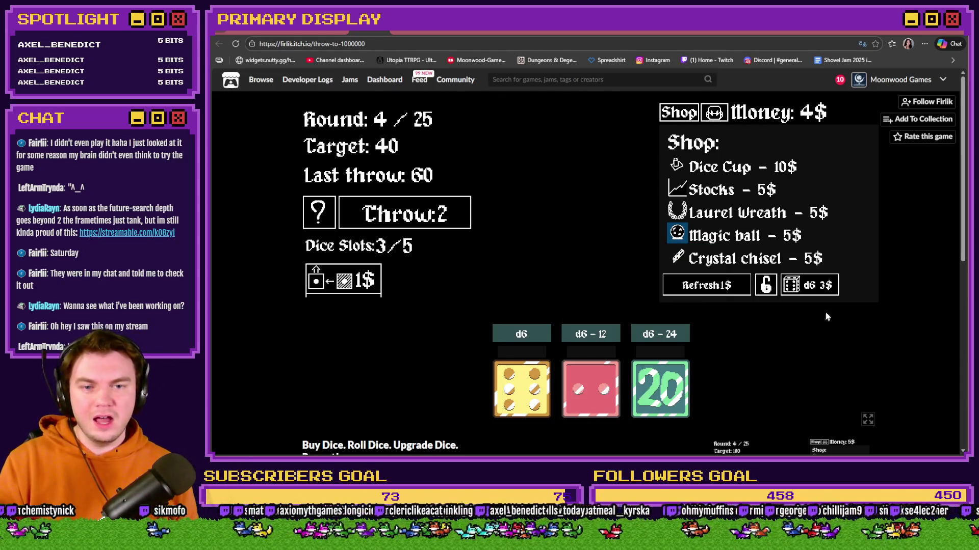
Buy a fourth d6 die for 3$, leaving 1$
click(821, 287)
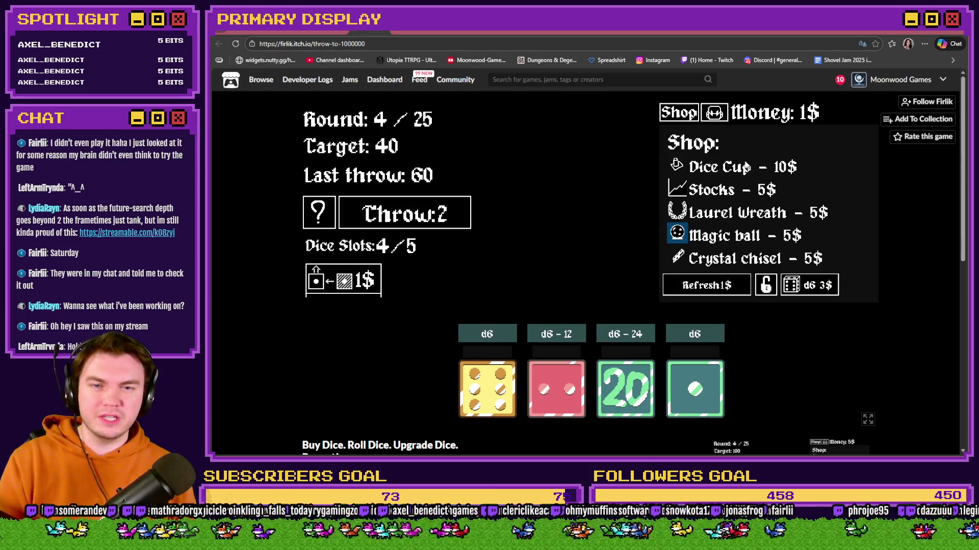
mouse_move(712, 173)
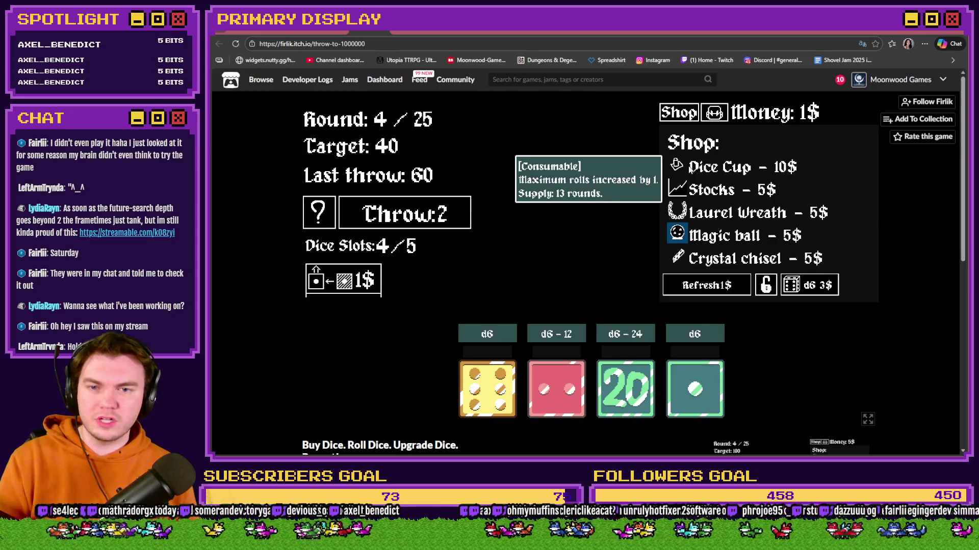
mouse_move(697, 196)
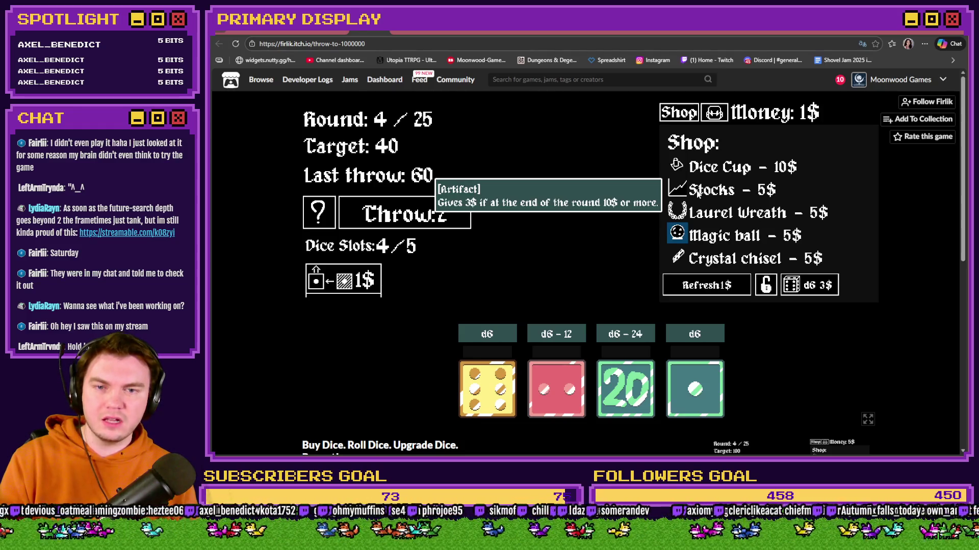
mouse_move(700, 213)
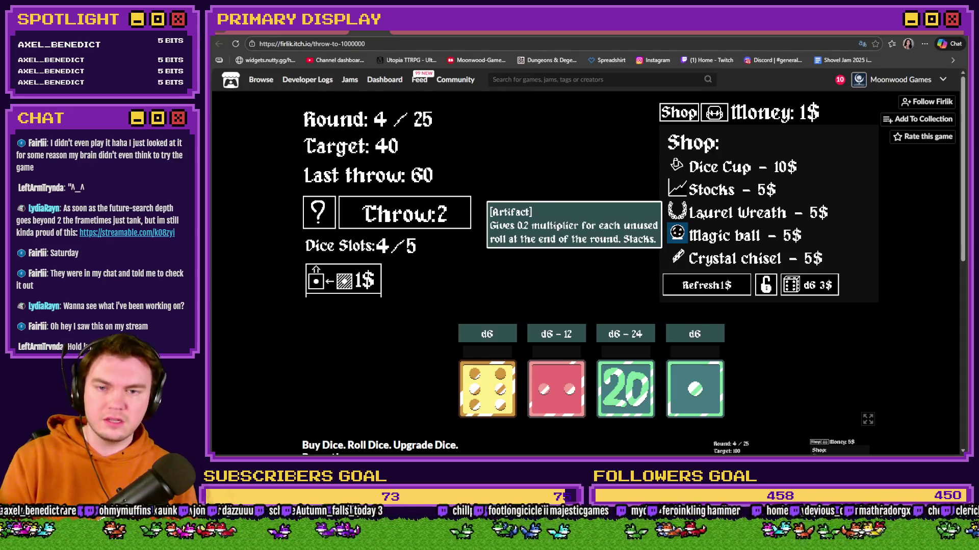
mouse_move(704, 237)
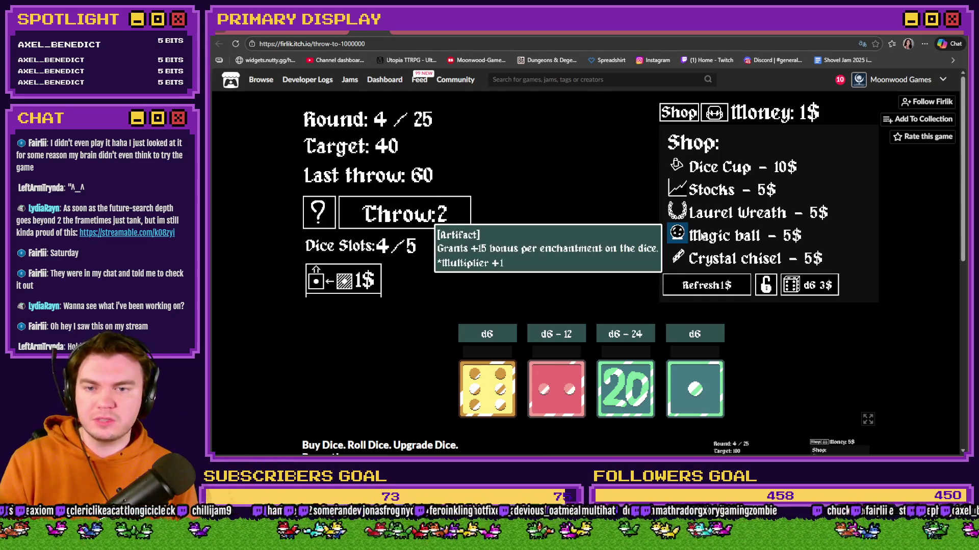
mouse_move(705, 265)
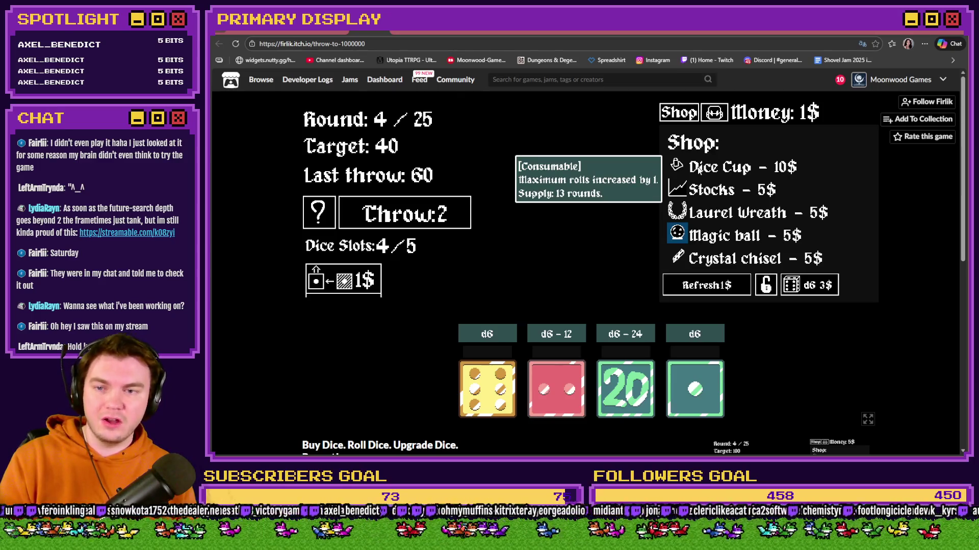
Finish round 4 and give the red 10 die the star enchantment
click(444, 219)
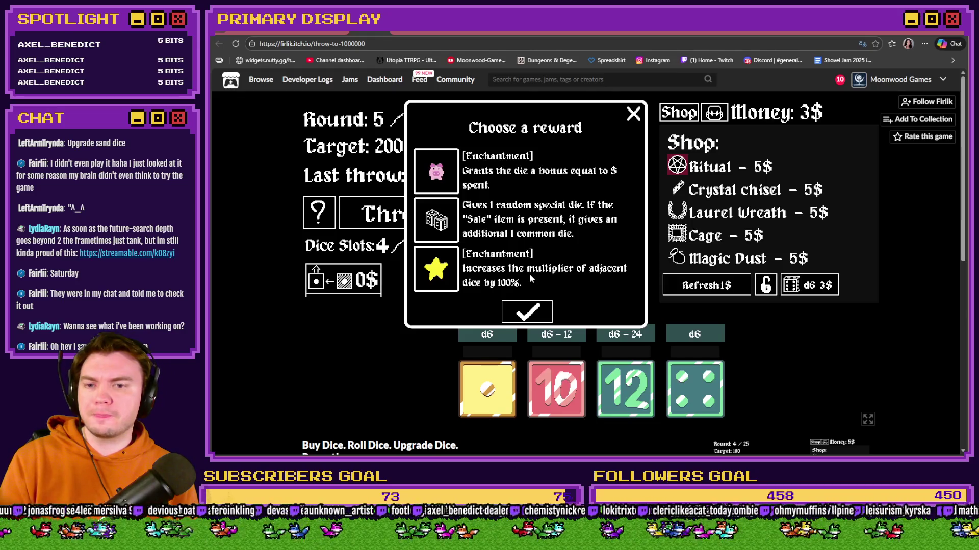
click(448, 272)
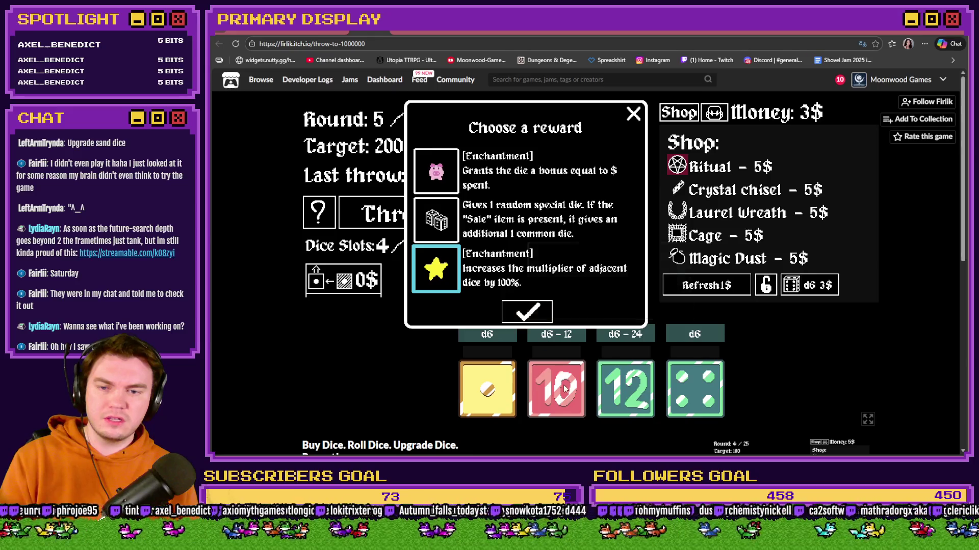
mouse_move(566, 391)
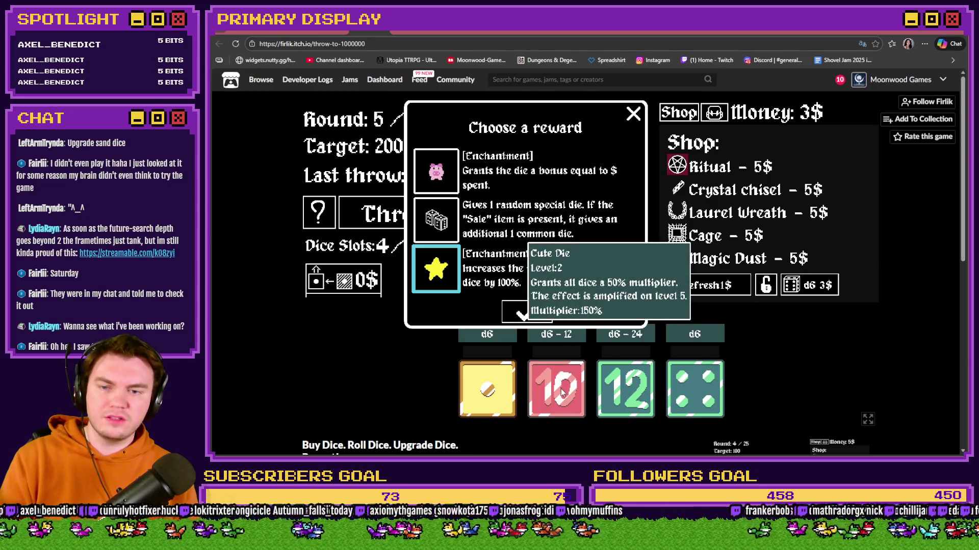
click(562, 392)
Throw the dice in round 5 for 86 points, cutting the target to 114
mouse_move(556, 353)
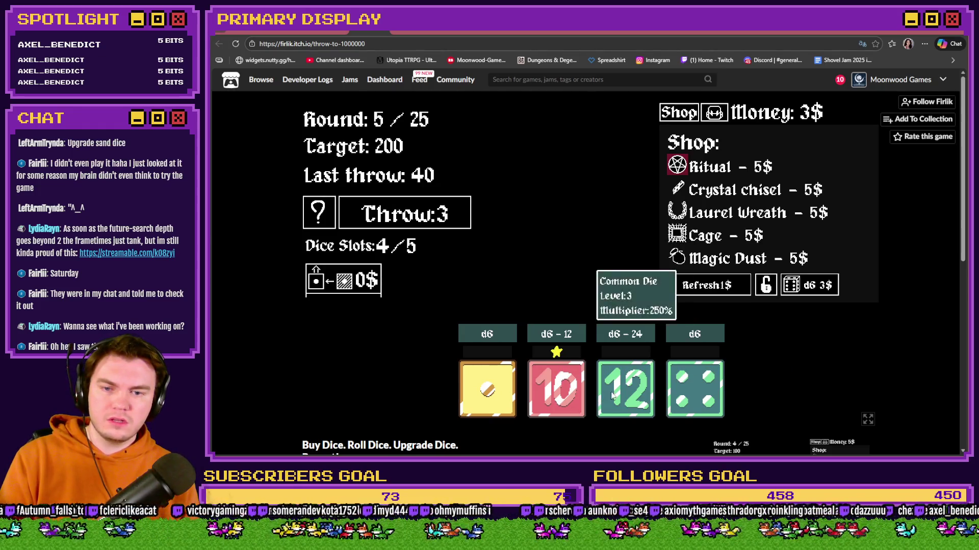
mouse_move(613, 396)
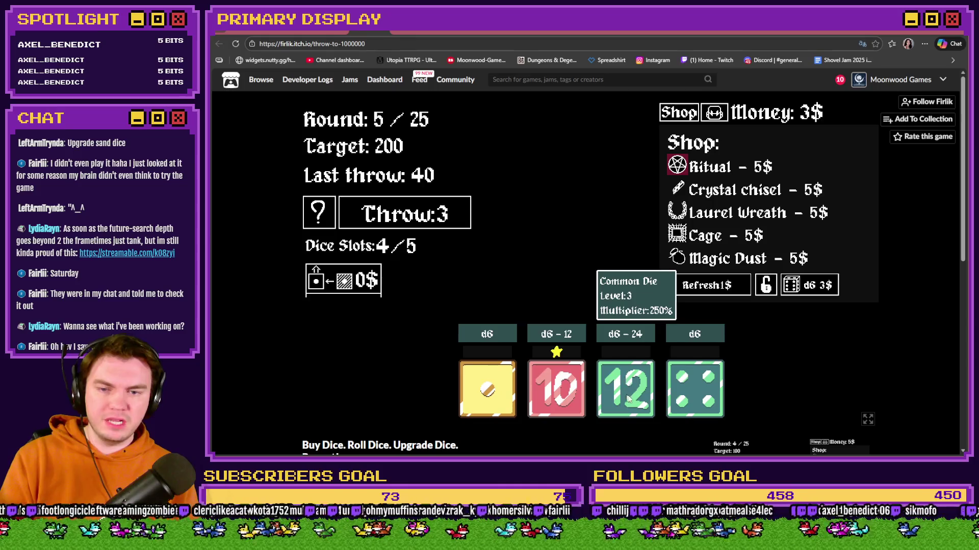
mouse_move(482, 386)
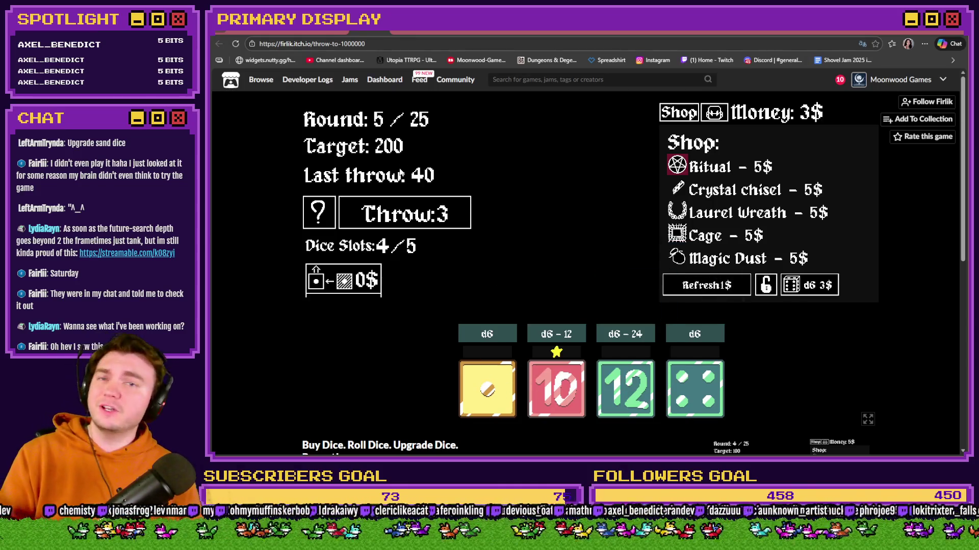
click(408, 214)
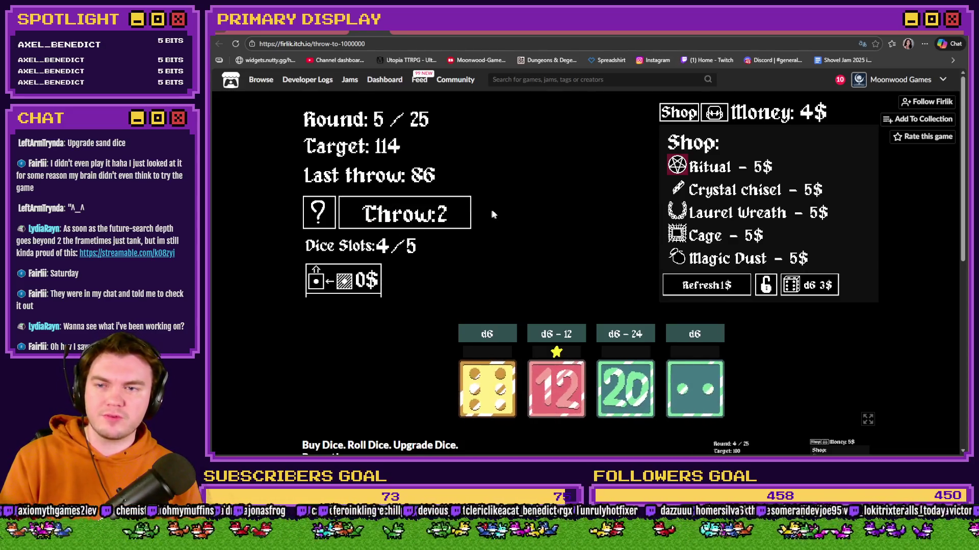
mouse_move(637, 383)
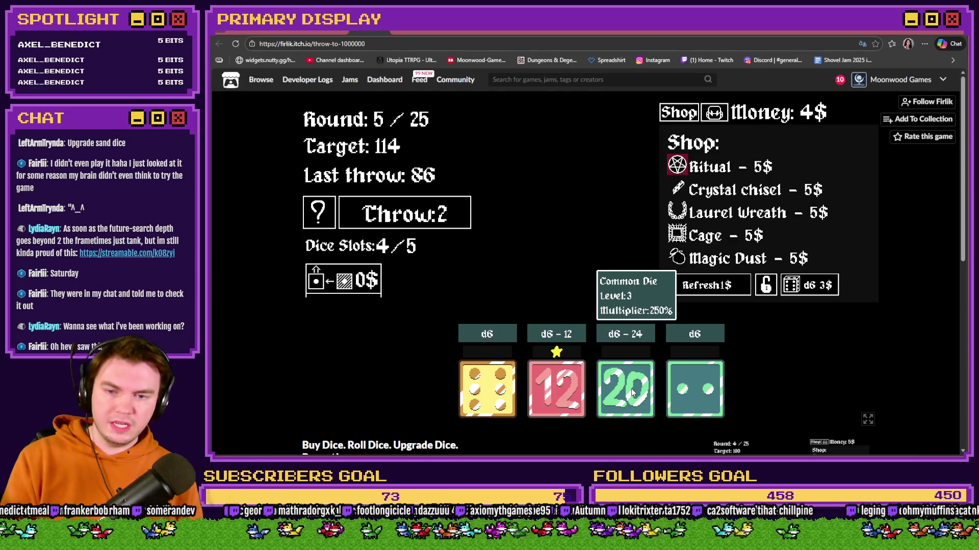
mouse_move(491, 402)
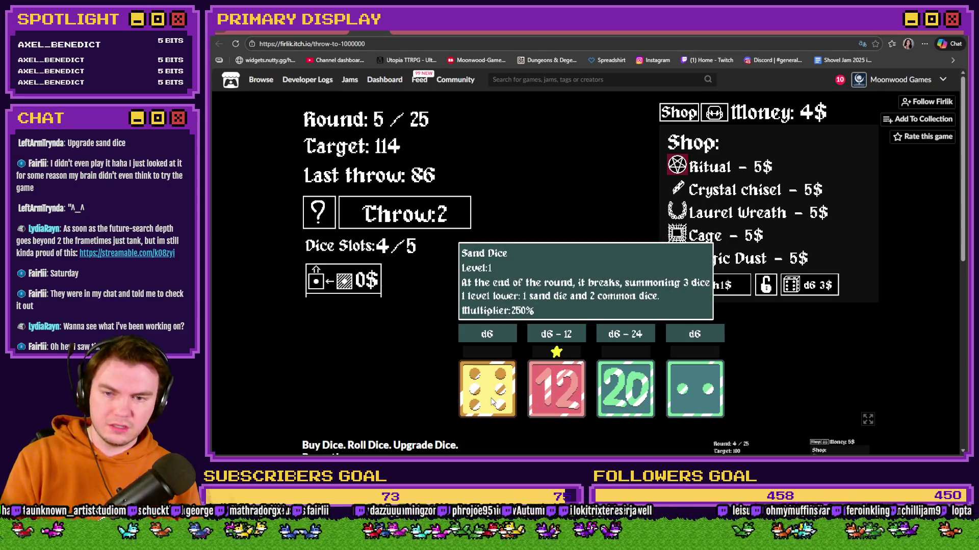
mouse_move(705, 397)
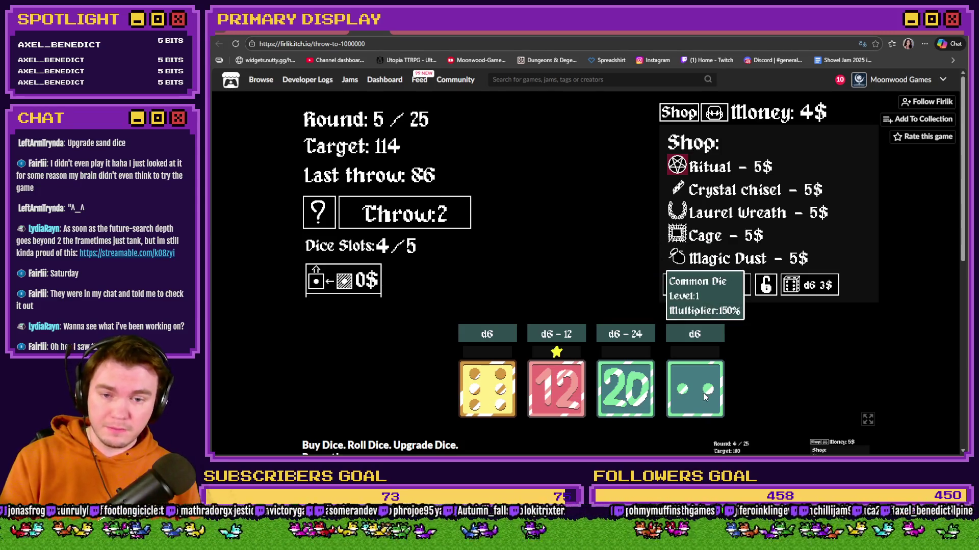
mouse_move(566, 404)
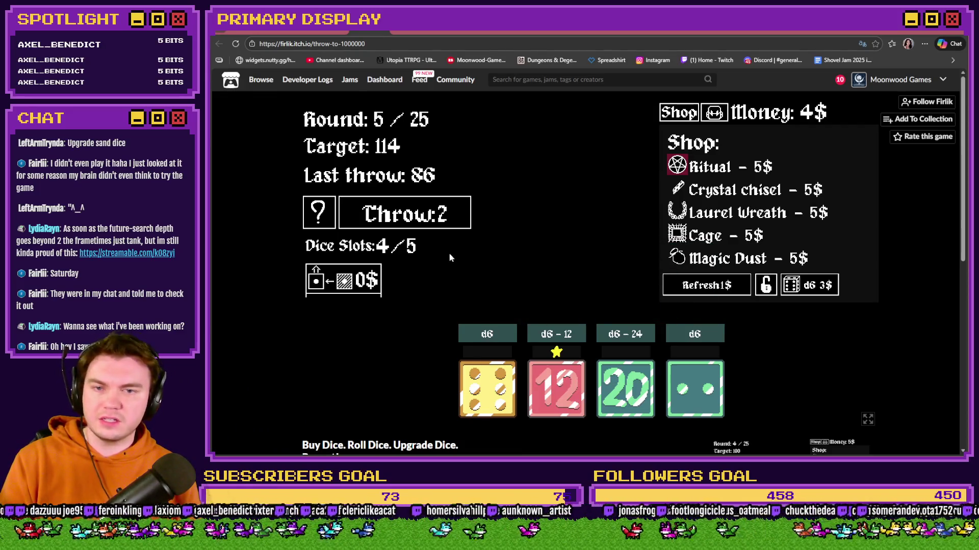
mouse_move(679, 168)
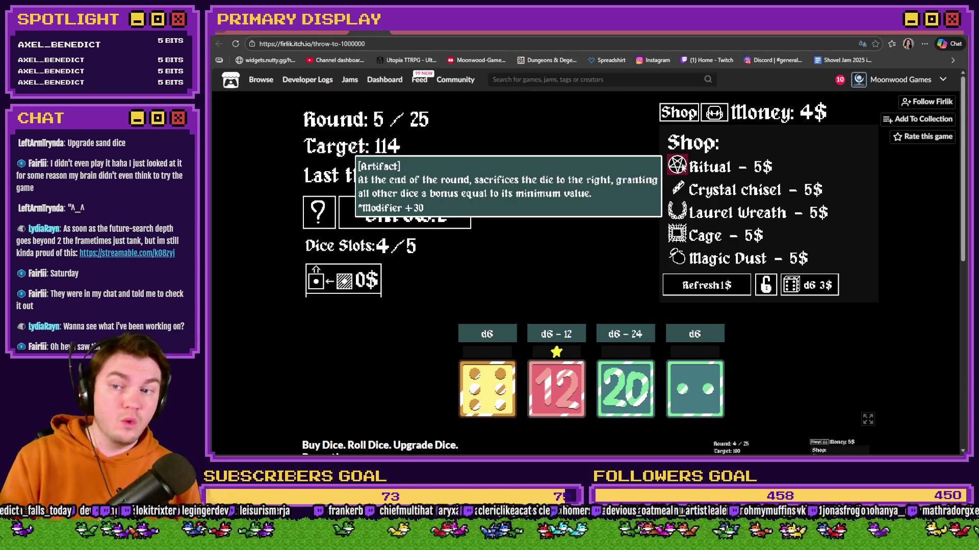
mouse_move(679, 240)
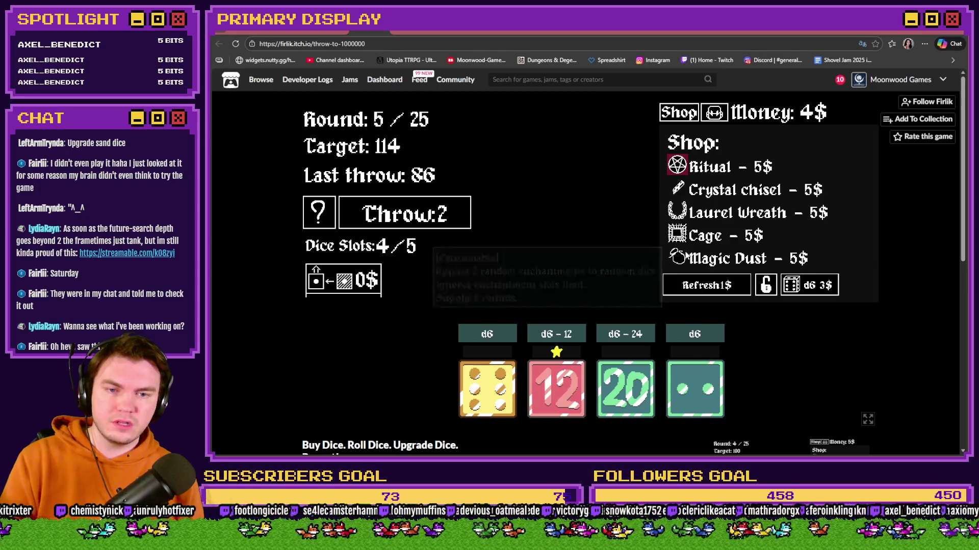
mouse_move(677, 210)
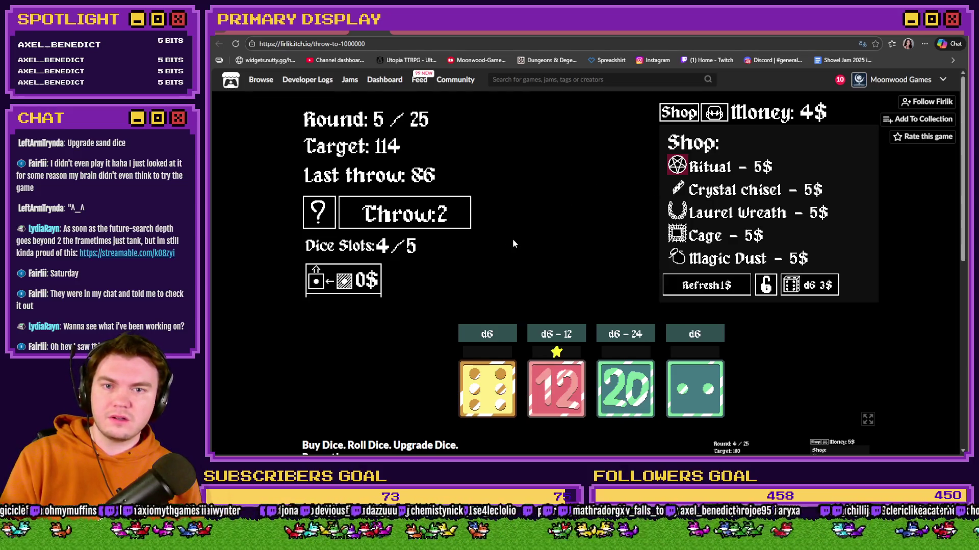
mouse_move(347, 281)
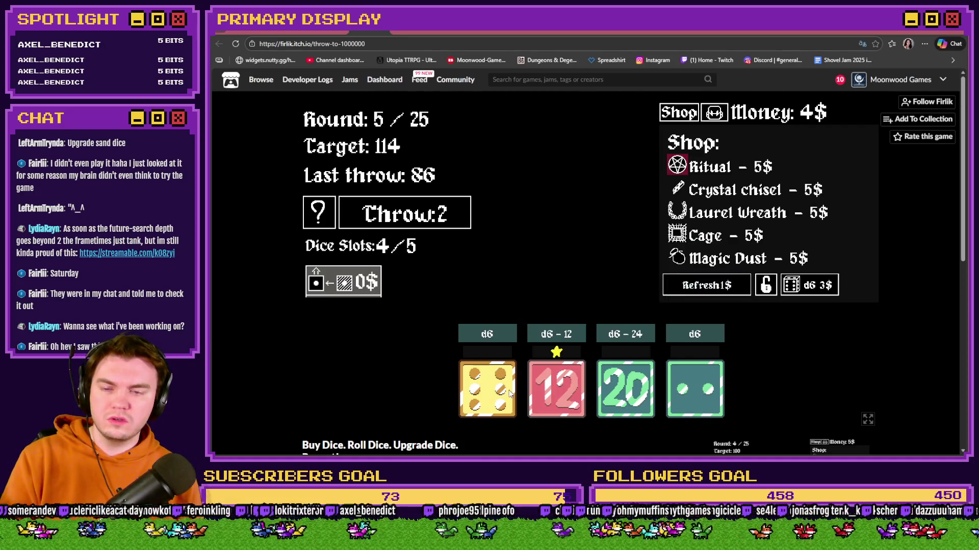
click(485, 399)
Merge the spare d6 into the sand die and use up the last two throws
click(710, 388)
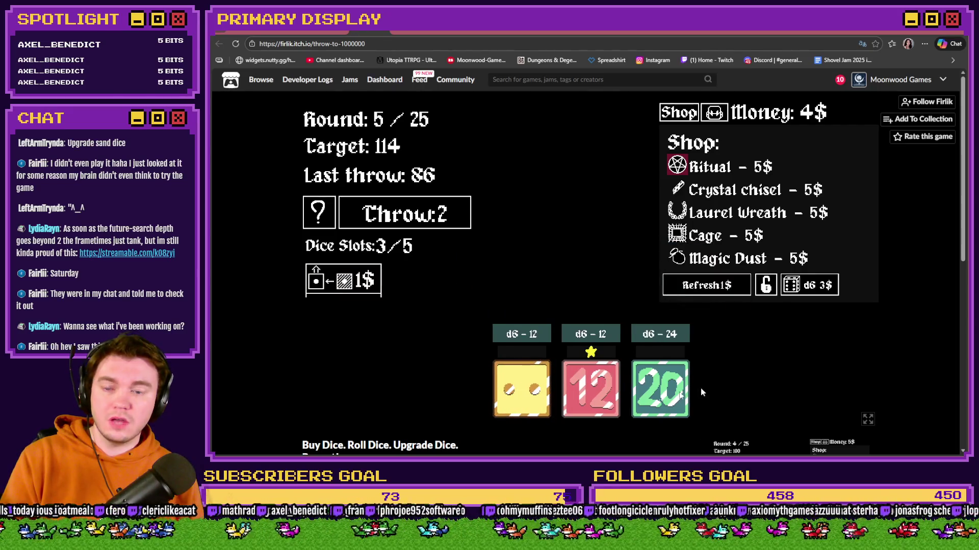
mouse_move(521, 389)
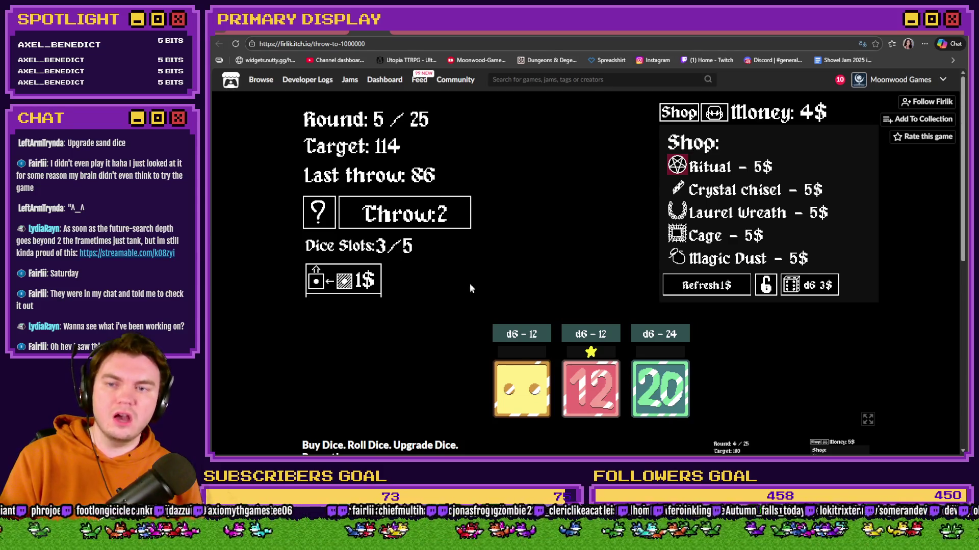
click(448, 214)
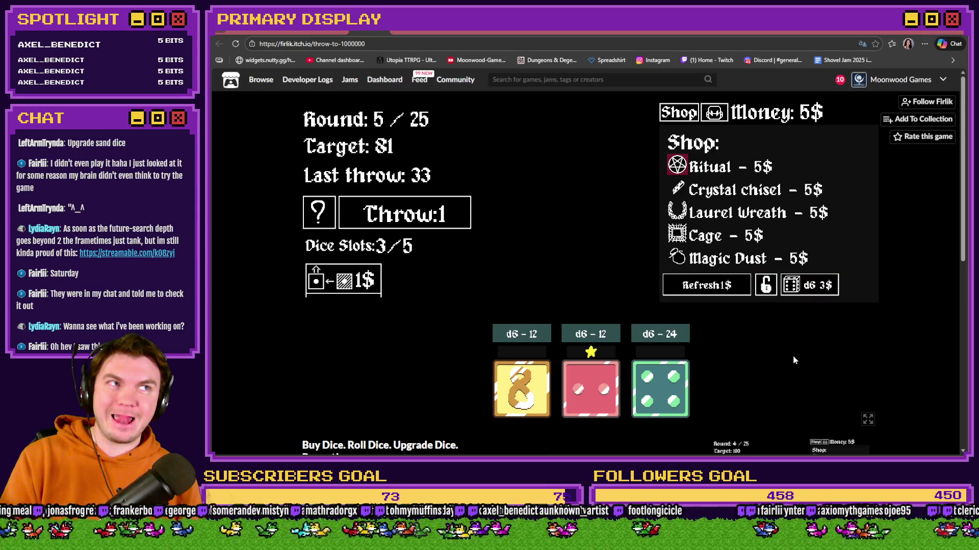
click(432, 214)
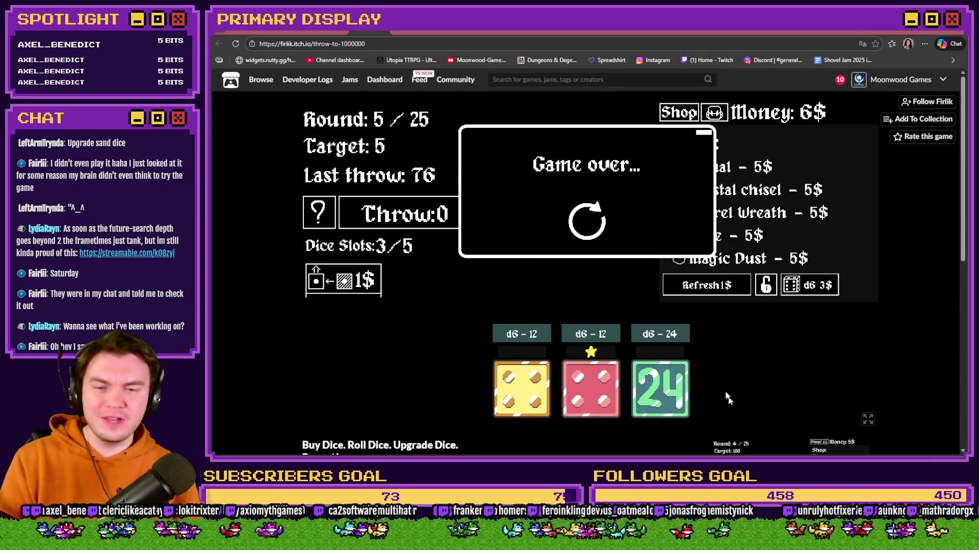
Bookmark the game page and restart the run after game over
mouse_move(666, 409)
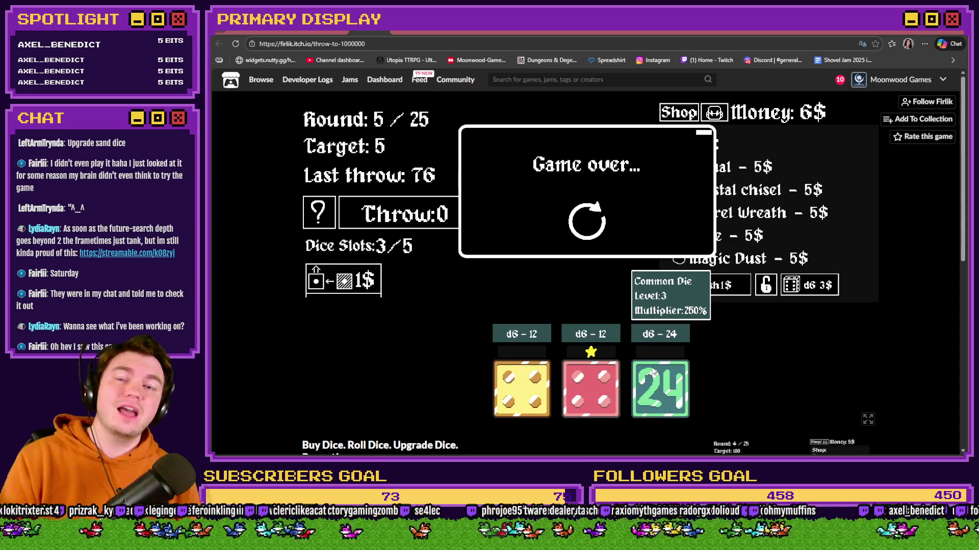
click(370, 43)
mouse_move(369, 43)
mouse_down()
mouse_move(359, 49)
mouse_move(408, 64)
mouse_move(448, 60)
mouse_up()
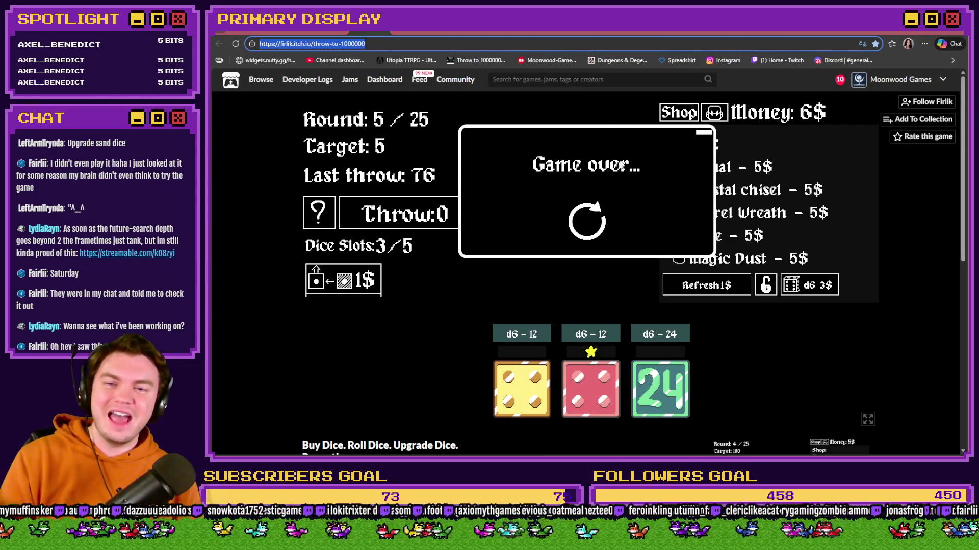
click(593, 215)
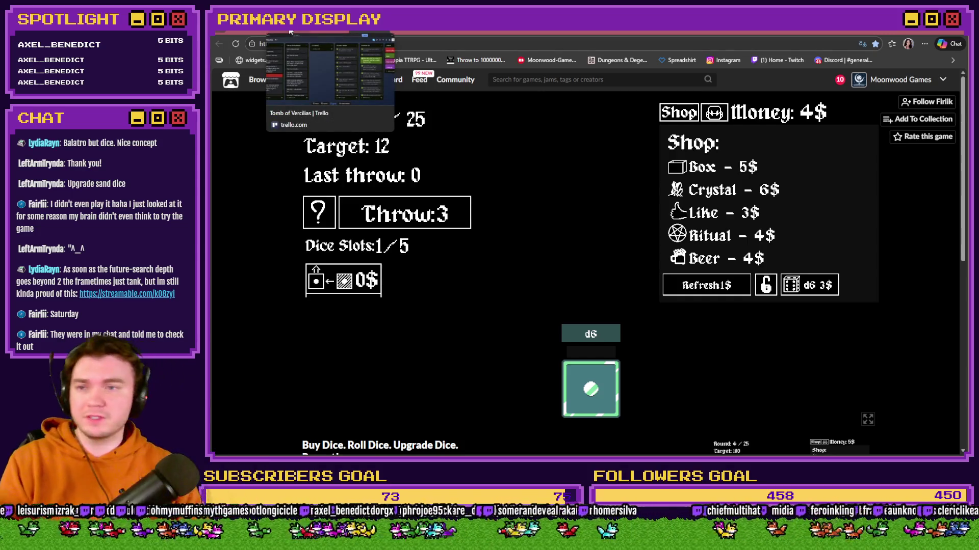
Switch to the Tomb of Vercilias Trello board tab
click(290, 32)
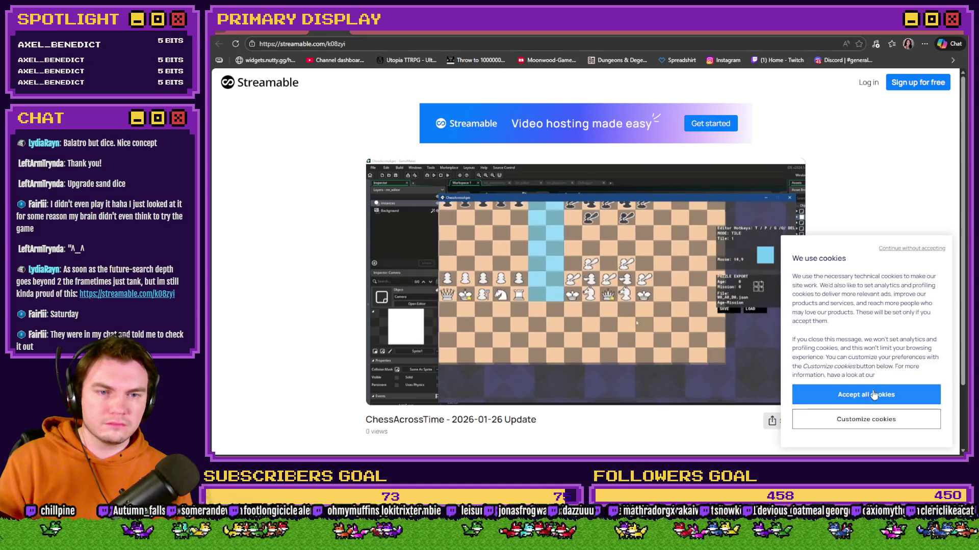
Accept Streamable's cookies, rewind the ChessAcrossTime video to the start, and zoom the page out
click(872, 397)
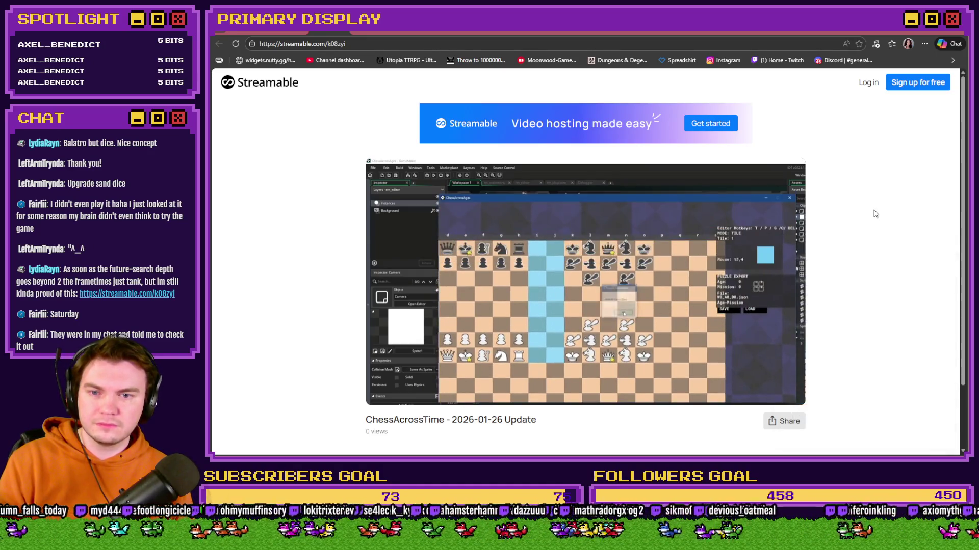
mouse_move(769, 341)
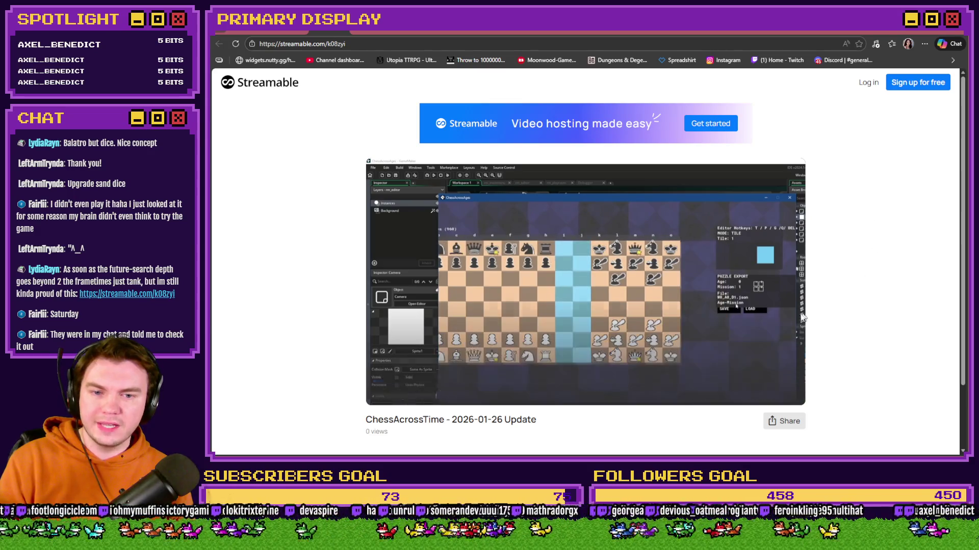
drag(400, 382, 376, 382)
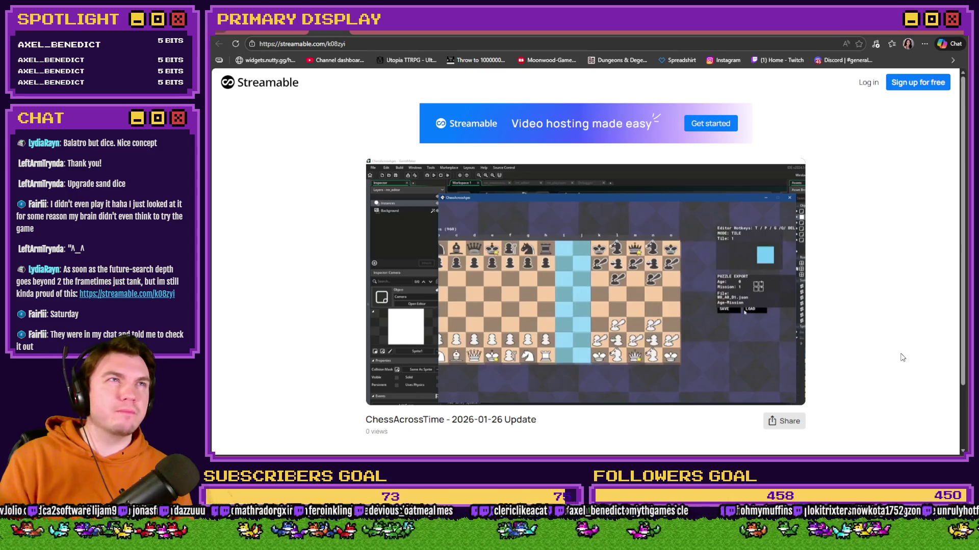
key(ctrl+minus)
key(ctrl+minus)
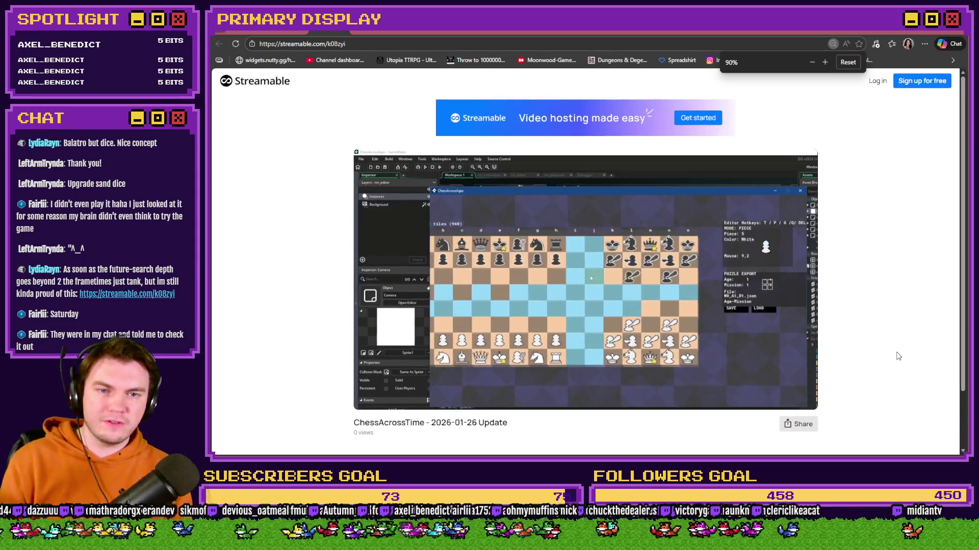
scroll(901, 341, down, 1)
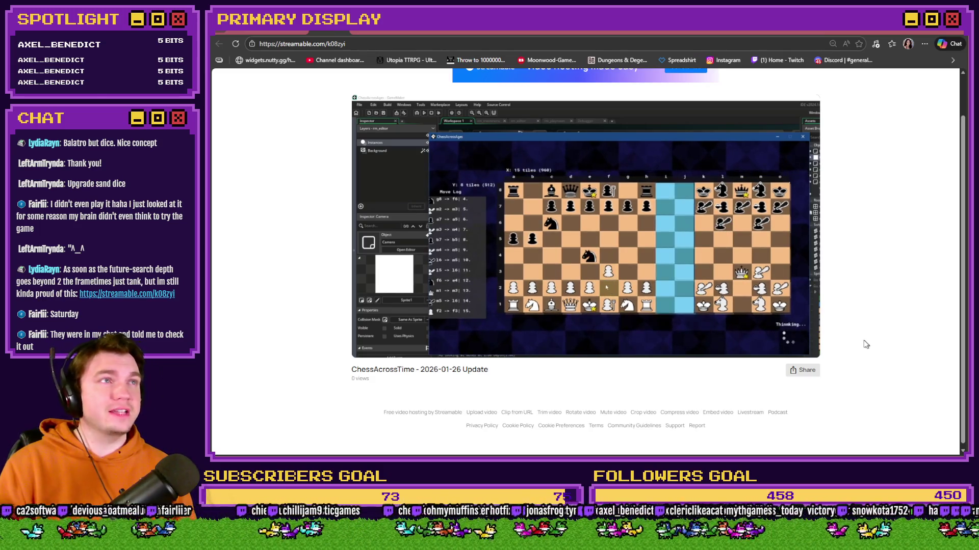
mouse_move(648, 312)
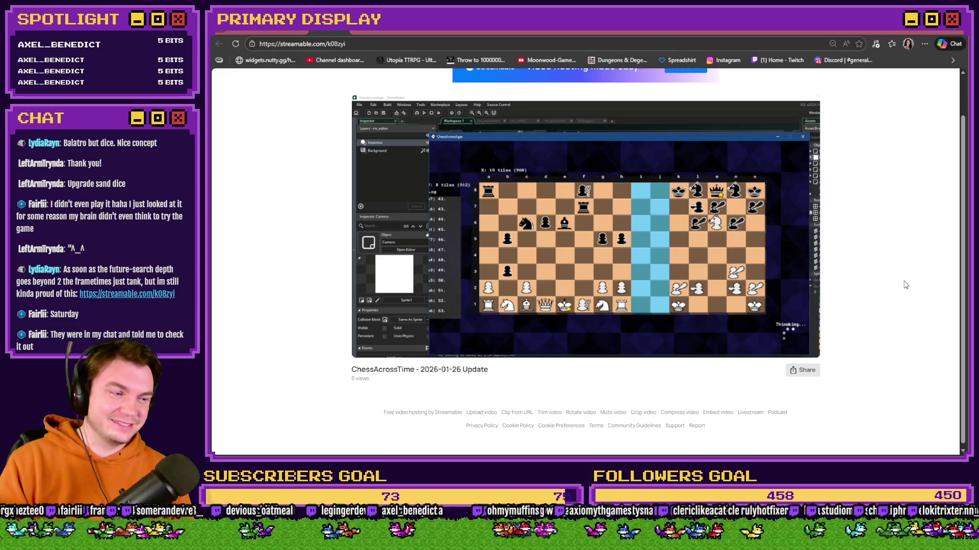
Watch the ChessAcrossTime update video nearly to the end, then switch to the Trello board
mouse_move(422, 234)
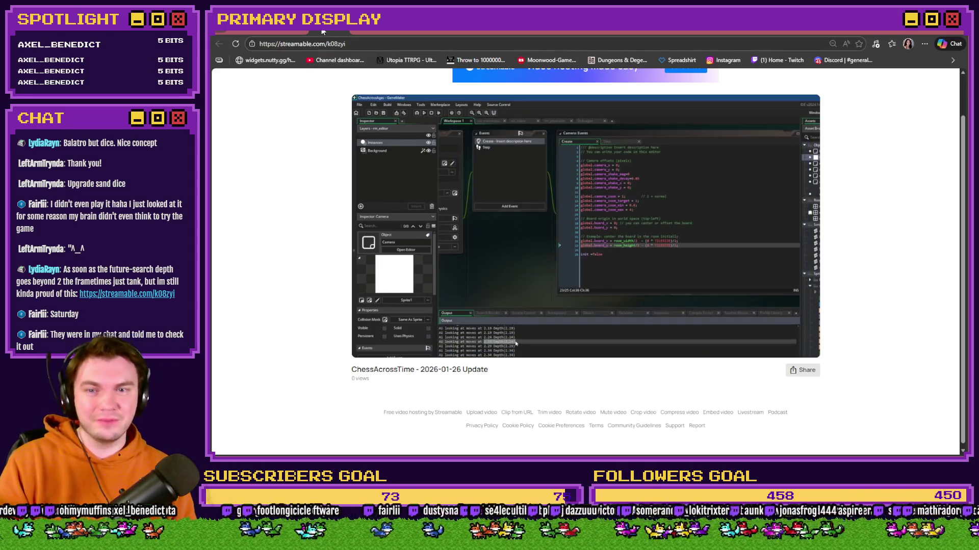
click(306, 30)
Glance over the Tomb of Vercilias Trello board, then return to RPG Maker's event editor
click(280, 28)
click(265, 29)
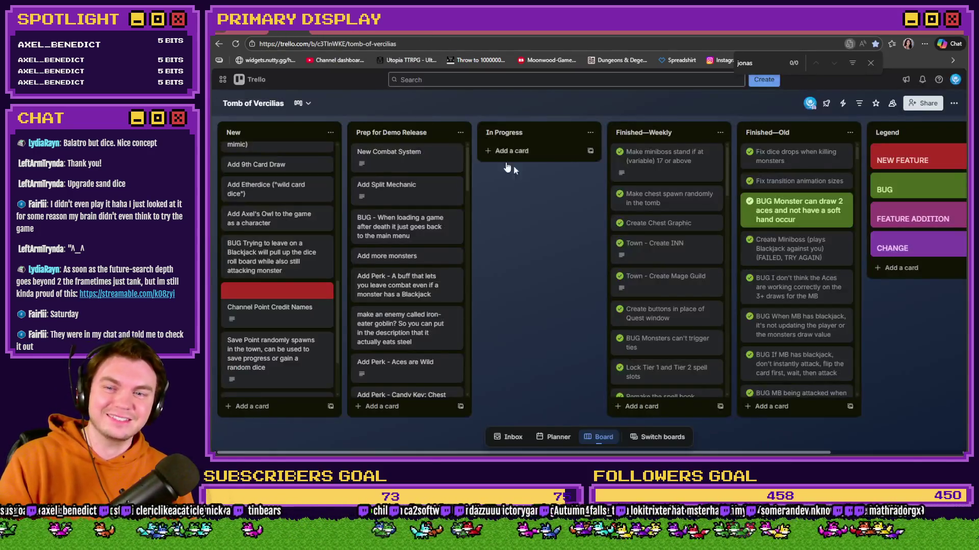
key(alt+Tab)
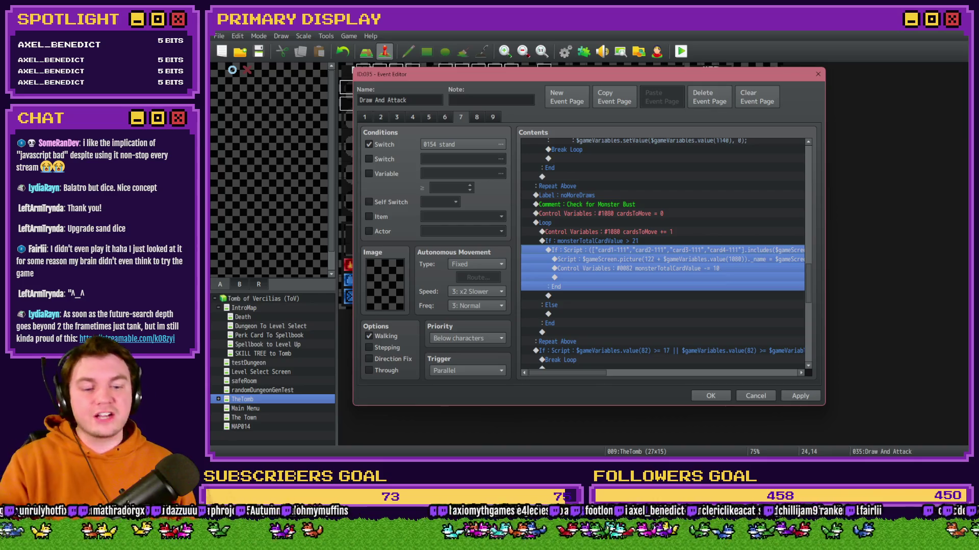
Review the Draw And Attack card-drawing loop, then switch to Moonwood_GridMovement.js in Notepad++
click(866, 151)
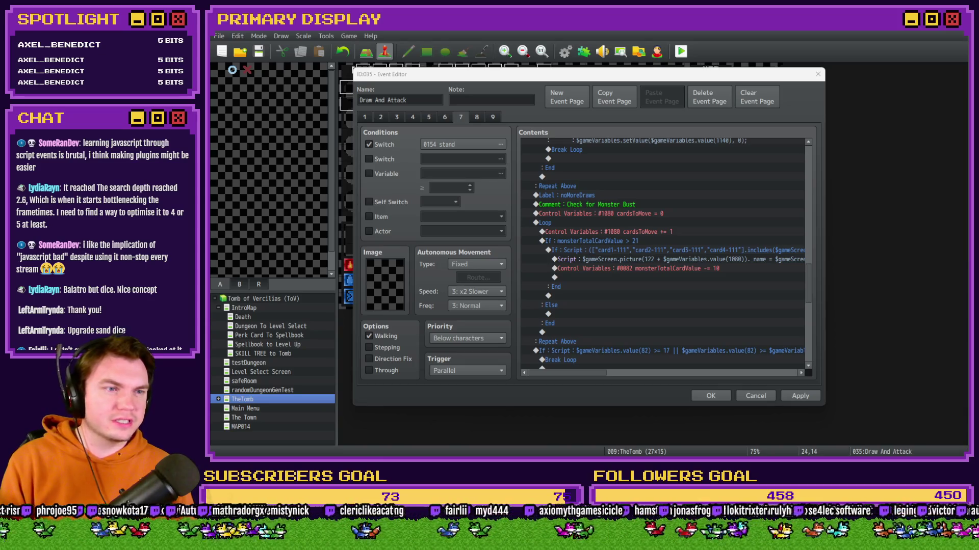
key(alt+Tab)
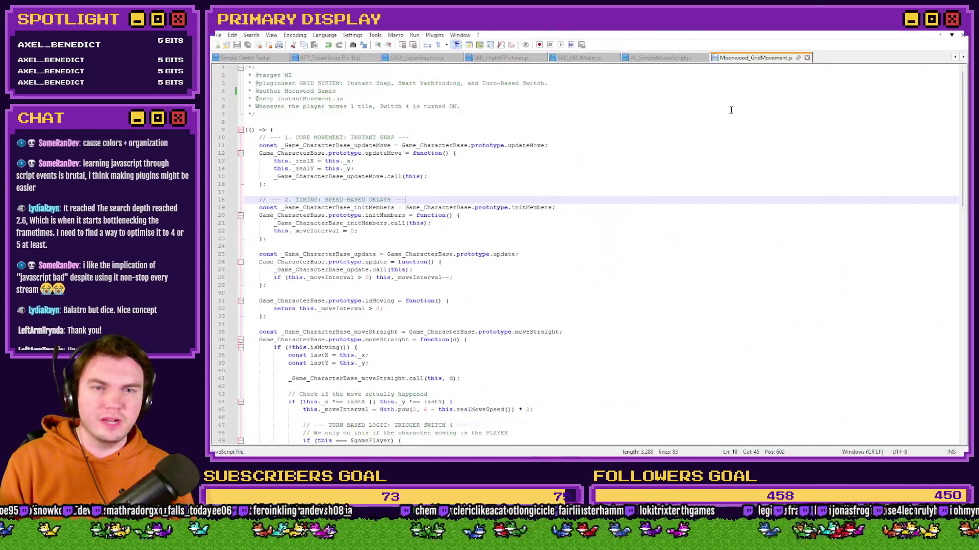
Scroll through Moonwood_GridMovement.js, then return to the RPG Maker map editor
mouse_move(963, 98)
mouse_down()
mouse_move(956, 211)
mouse_move(956, 66)
mouse_up()
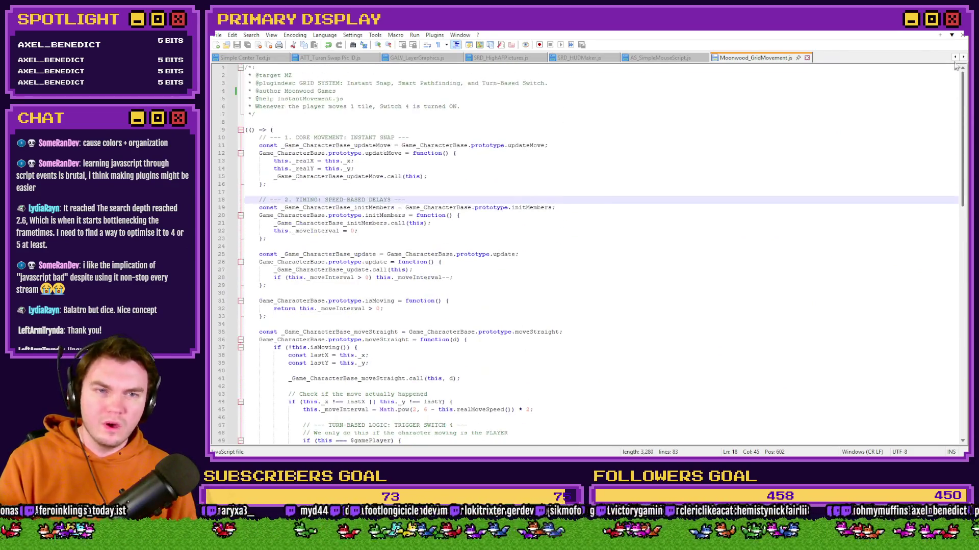
key(alt+Tab)
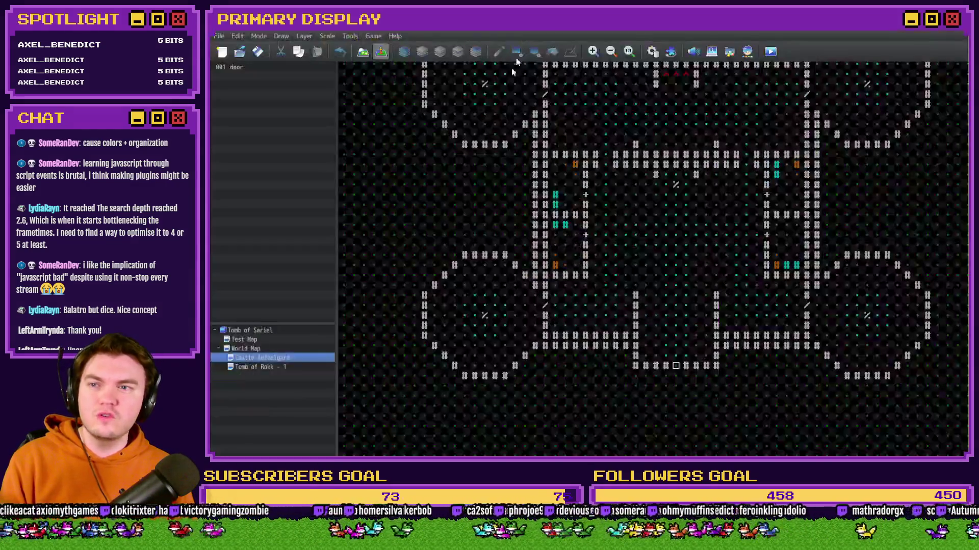
Open the World Map and launch a Tomb of Sariel playtest with Ctrl+R
click(282, 318)
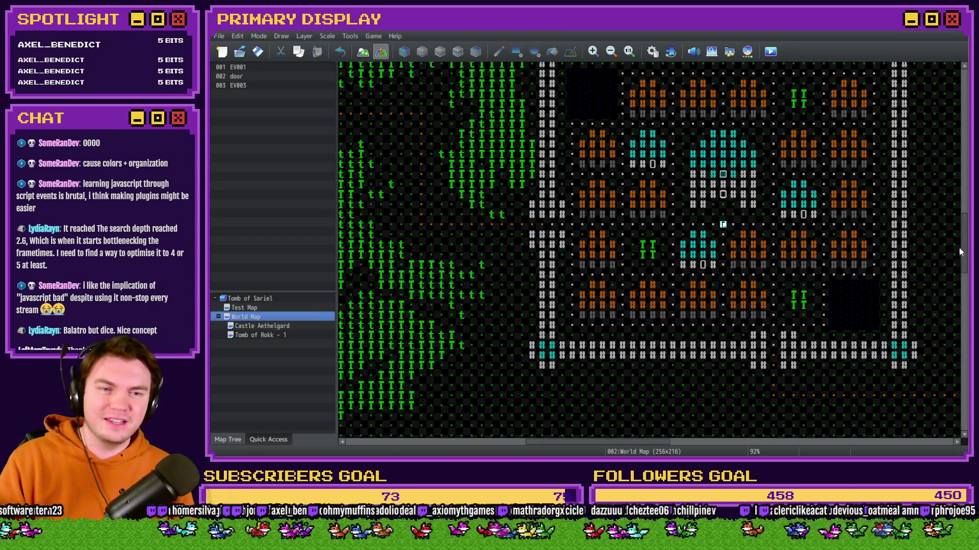
scroll(960, 251, up, 2)
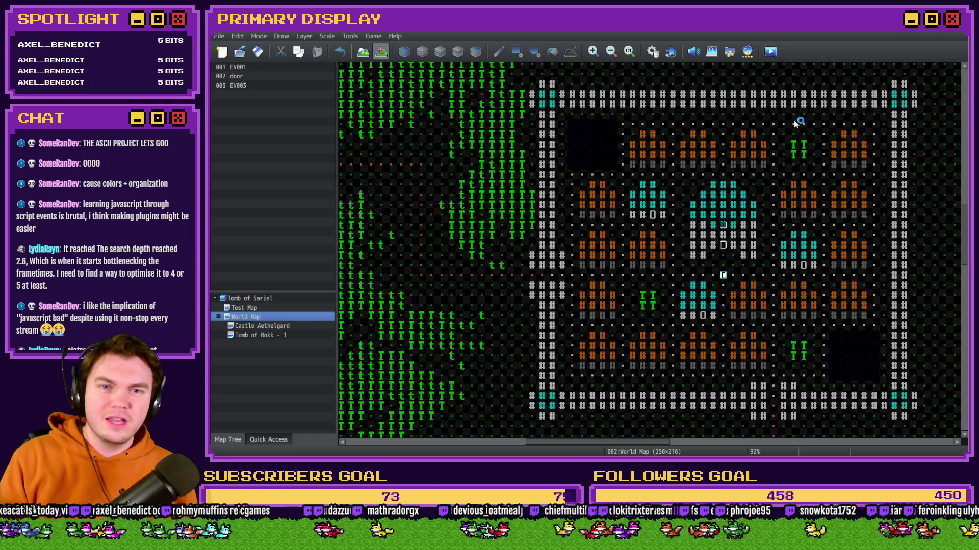
key(ctrl+r)
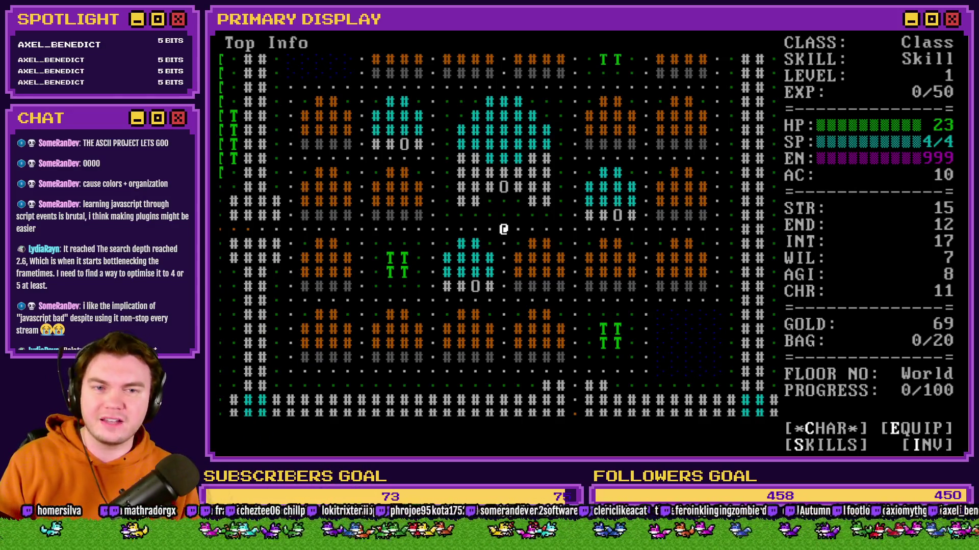
Walk the @ hero right into the kingdom, then left into the Western Woods
key(Right)
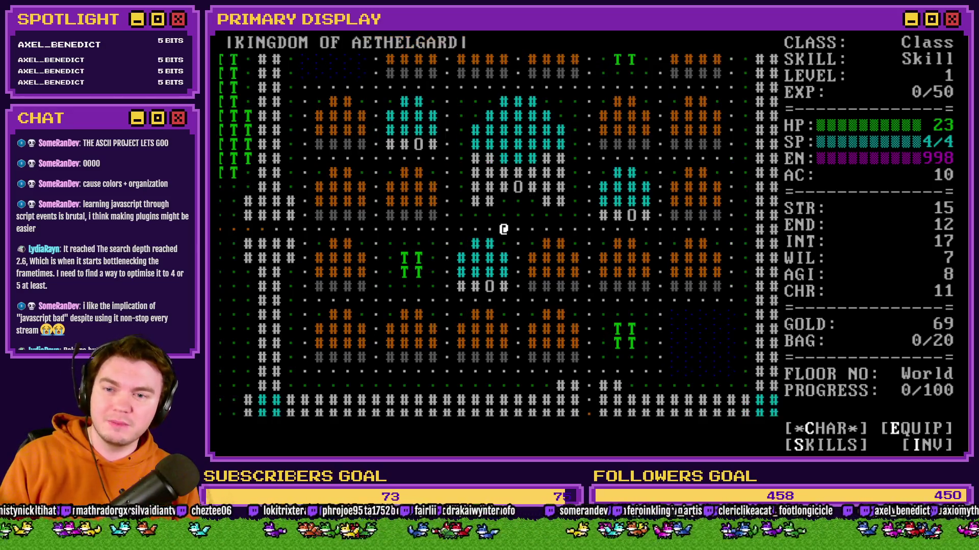
key(Right)
key(Right)
key(Right)
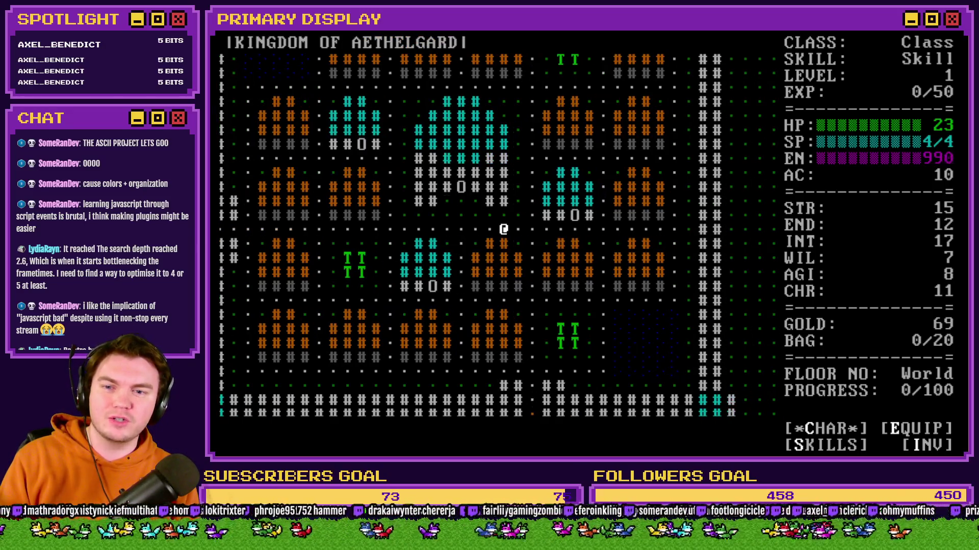
key(Down)
key(Down)
key(Down)
key(Up)
key(Up)
key(Up)
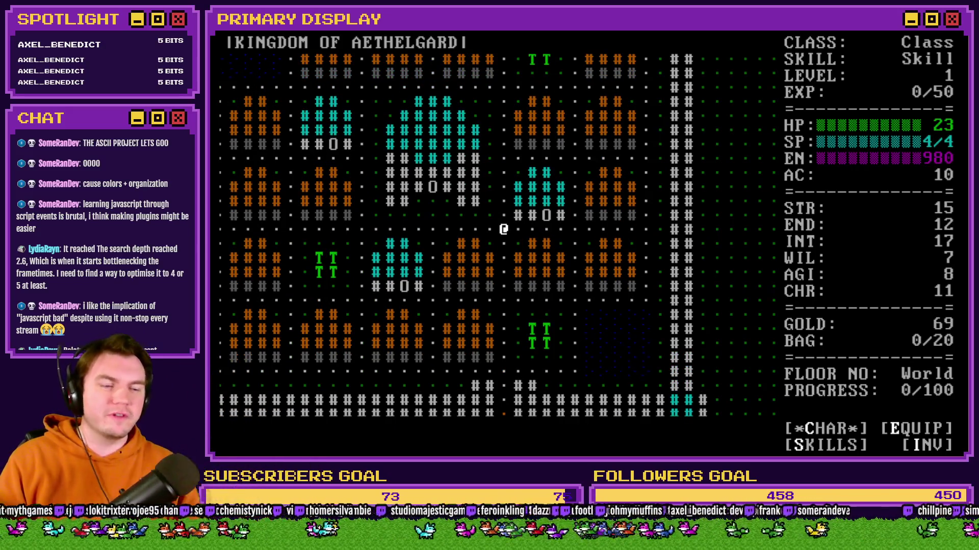
key(Left)
key(Left)
key(Left)
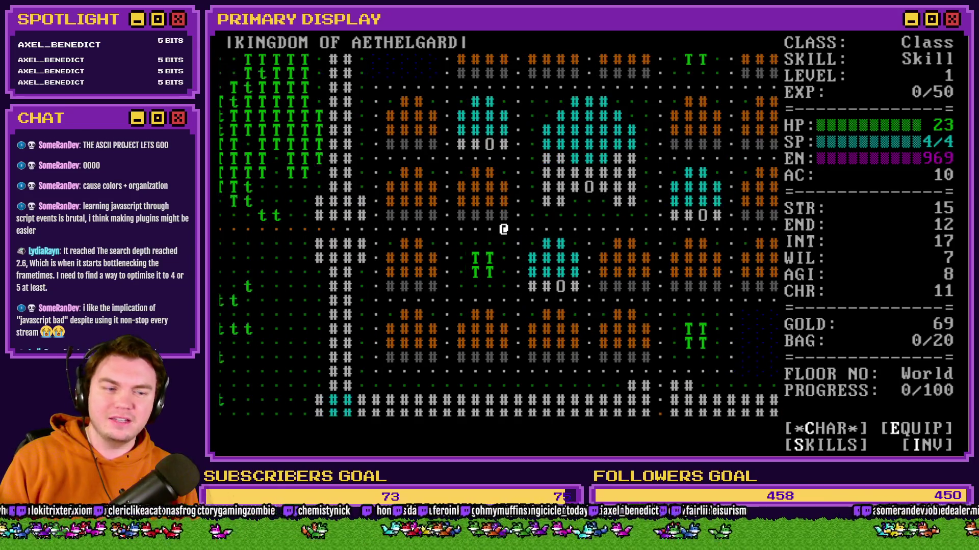
key(Left)
key(Left)
key(Left)
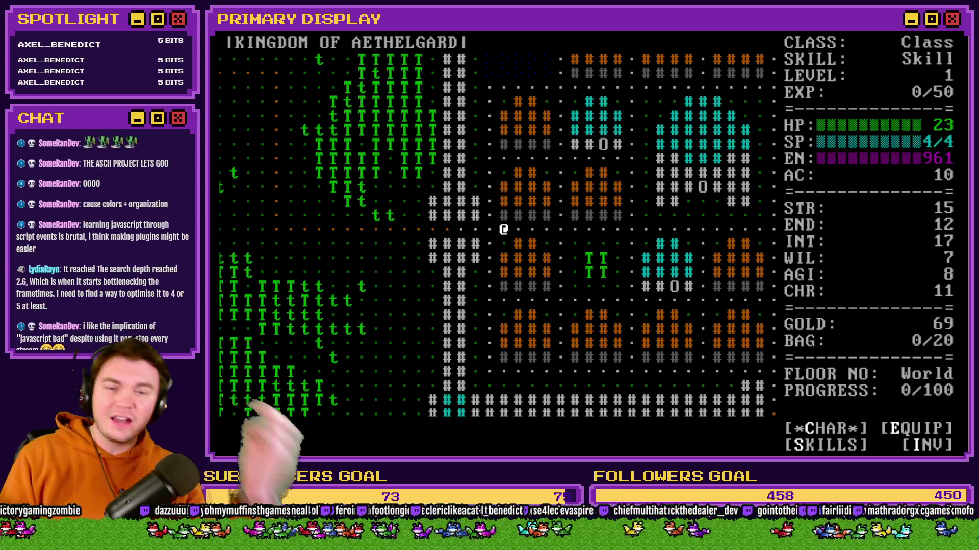
key(Left)
key(Left)
key(Left)
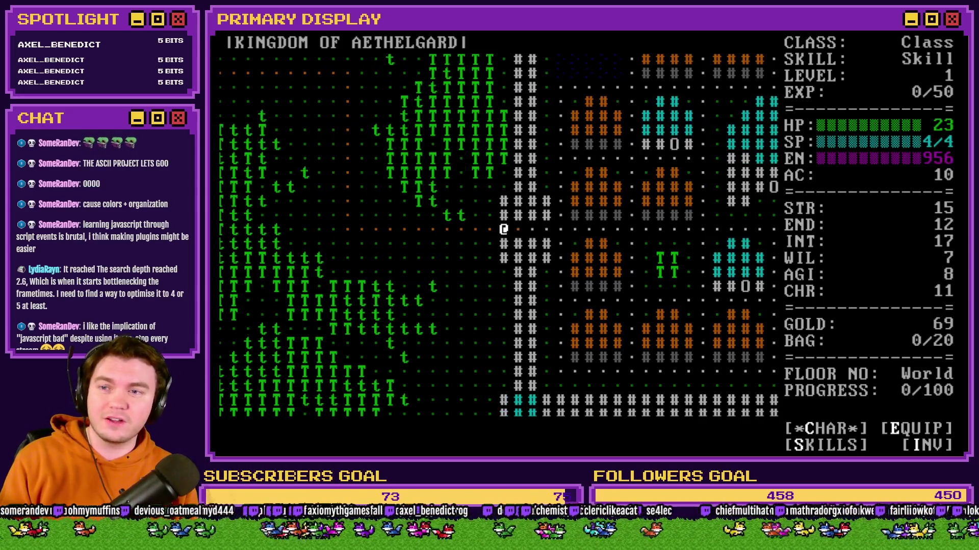
key(Left)
key(Left)
key(Left)
key(Up)
key(Up)
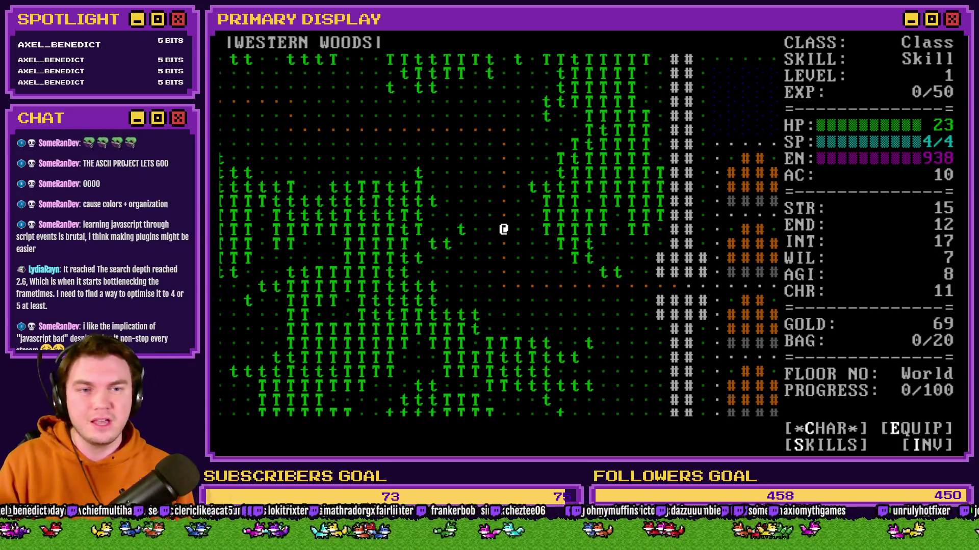
Return to the kingdom, step through Castle Aethelgard's door and back out, then end the playtest
key(Right)
key(Right)
key(Right)
key(Down)
key(Down)
key(Down)
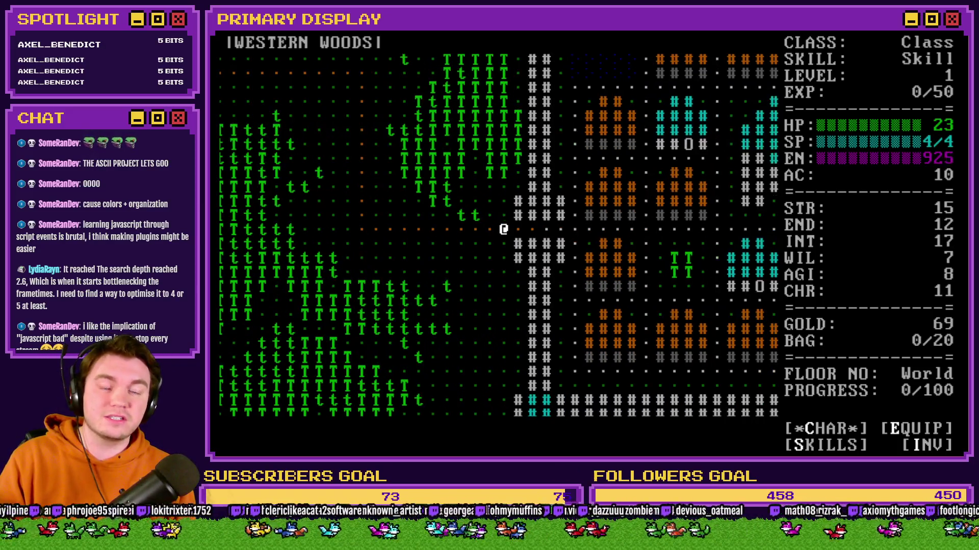
key(Right)
key(Right)
key(Right)
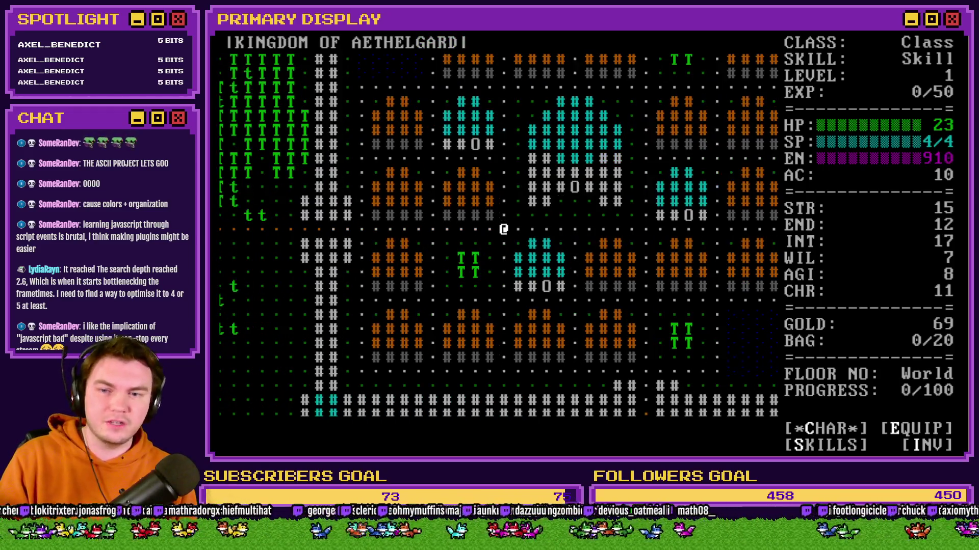
key(Right)
key(Right)
key(Right)
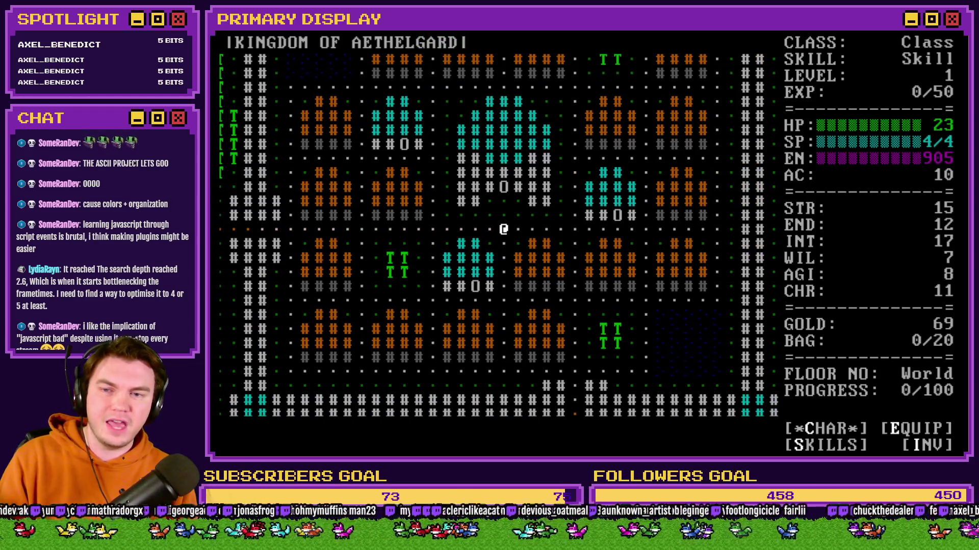
key(Up)
key(Up)
key(Up)
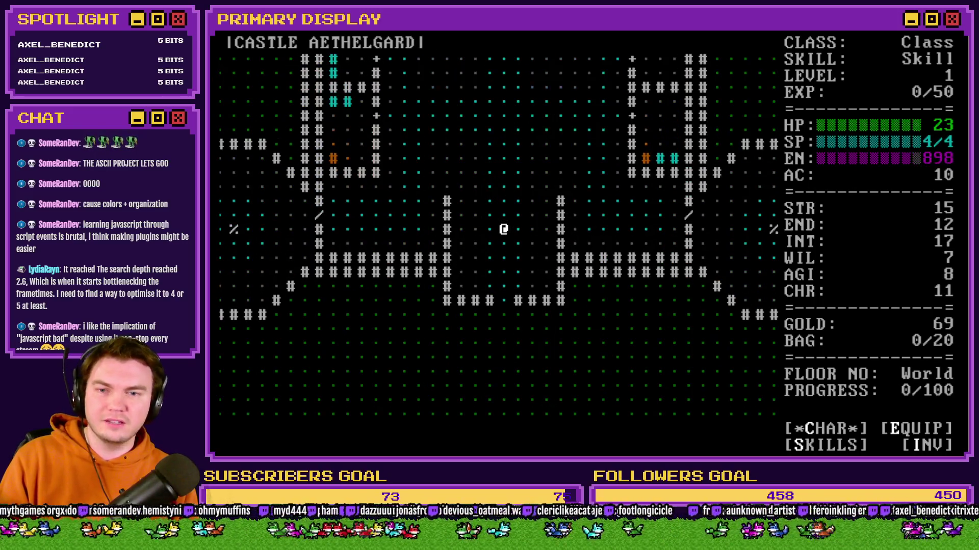
key(Down)
key(Down)
key(Down)
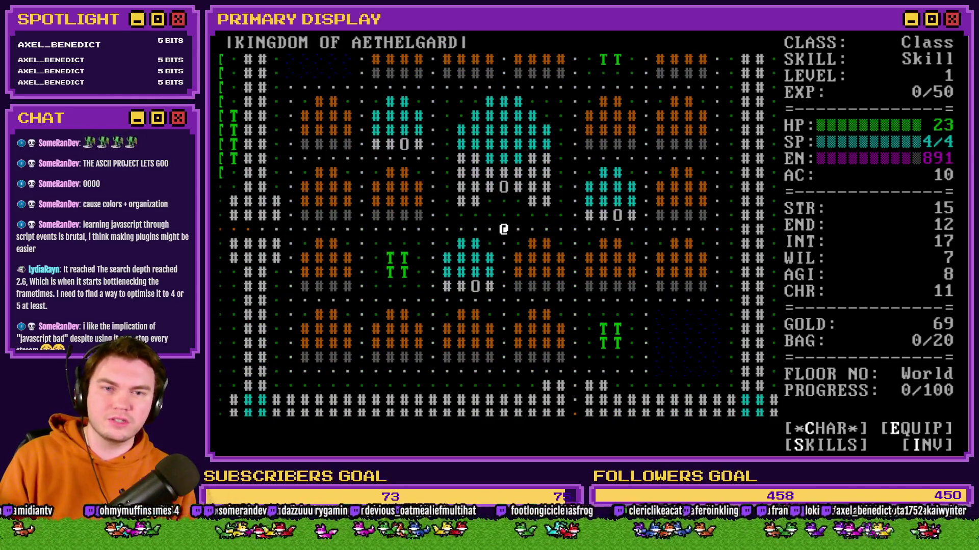
click(955, 31)
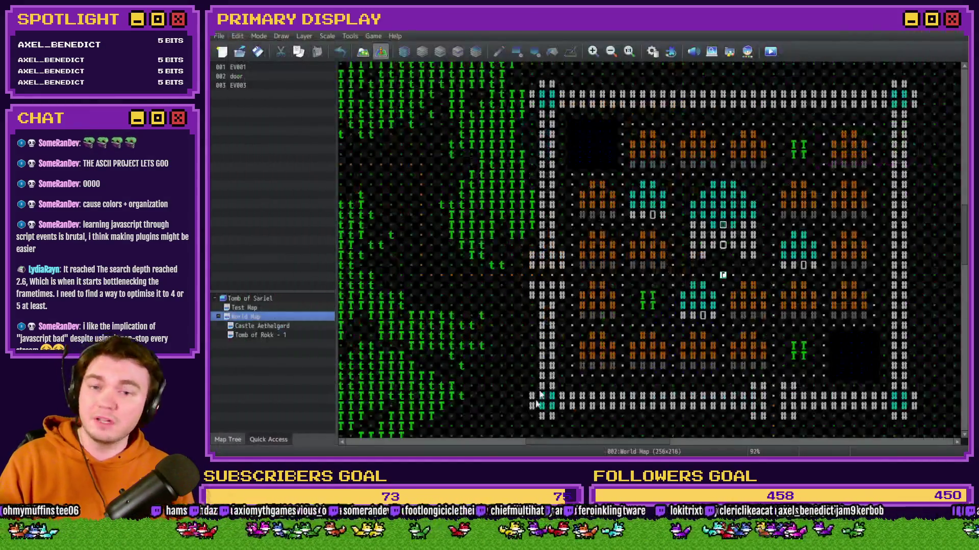
Select the Test Map in the map tree and open it for editing
drag(544, 446, 467, 377)
scroll(474, 379, up, 5)
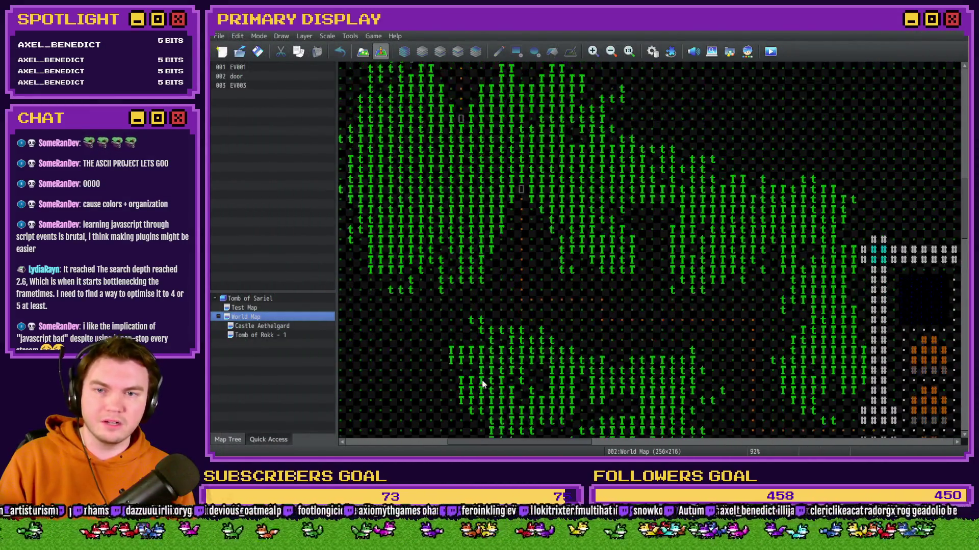
scroll(399, 102, up, 4)
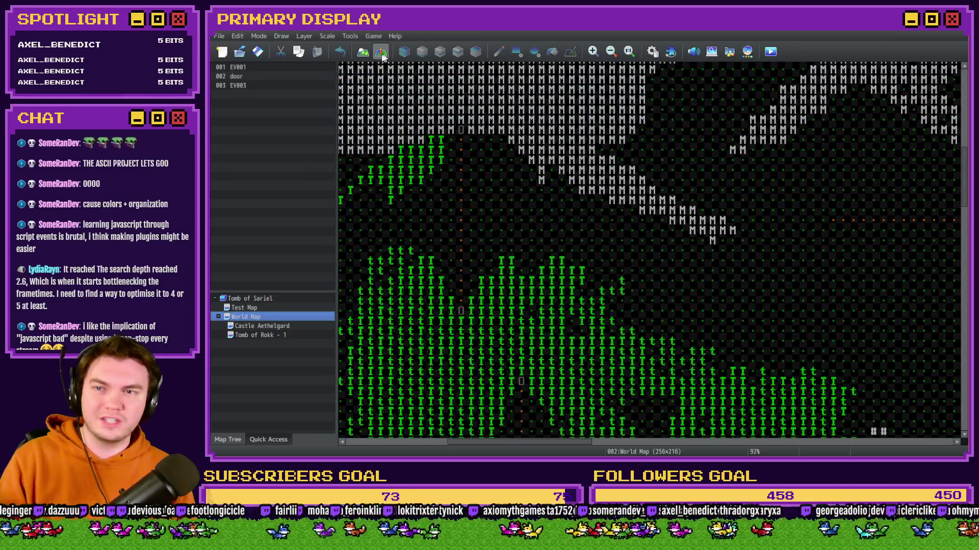
click(265, 328)
click(274, 310)
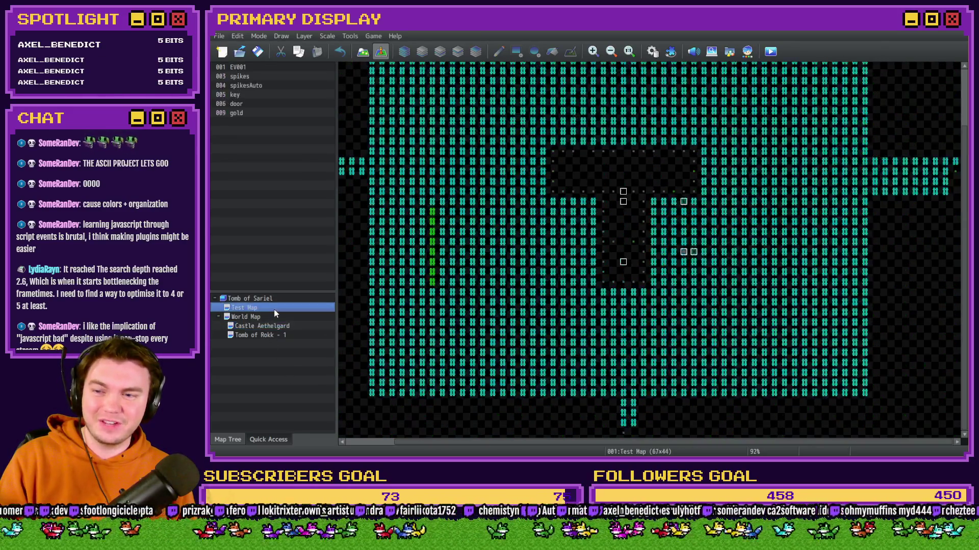
scroll(543, 282, up, 2)
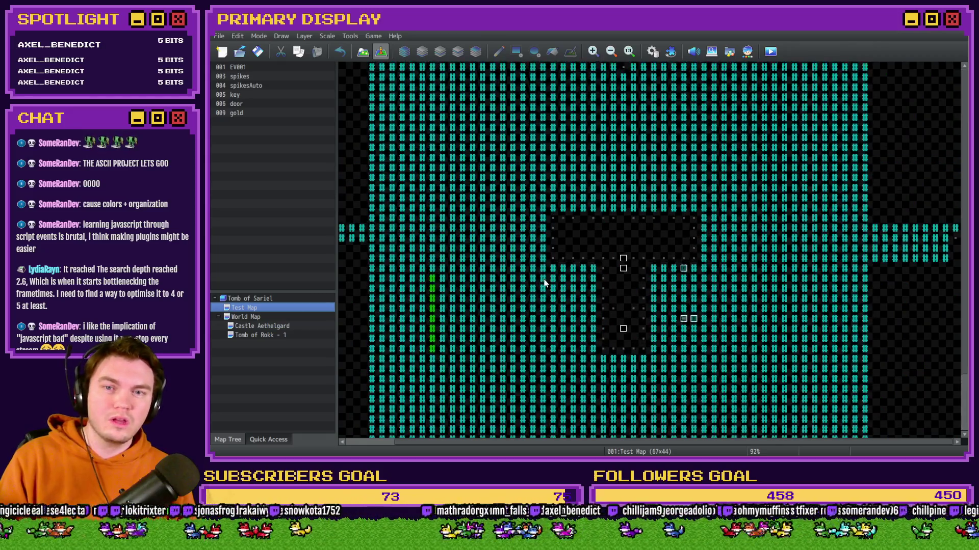
In Map mode, trial-fill the cyan walls with blank tiles, undo it, and set zoom to 75%
click(362, 51)
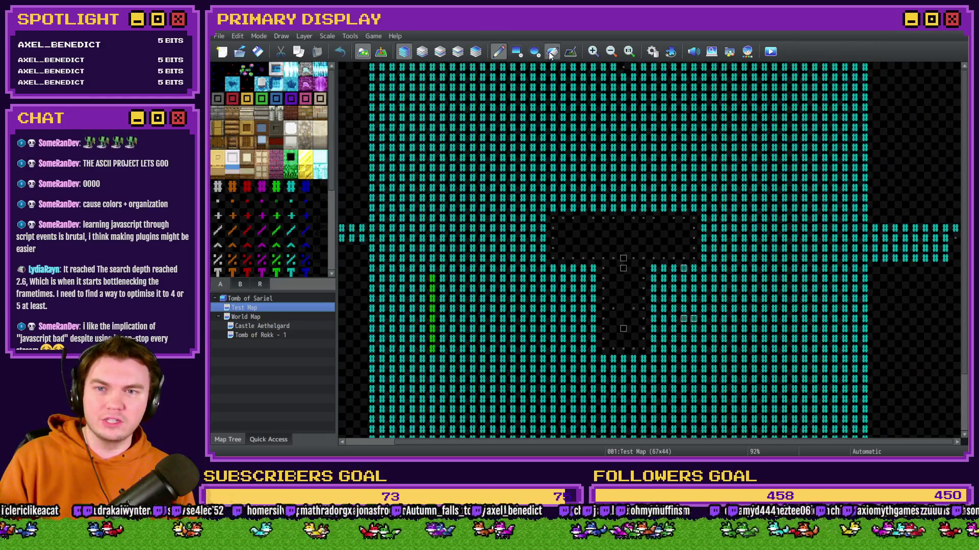
scroll(246, 219, down, 1)
scroll(246, 219, down, 2)
click(218, 208)
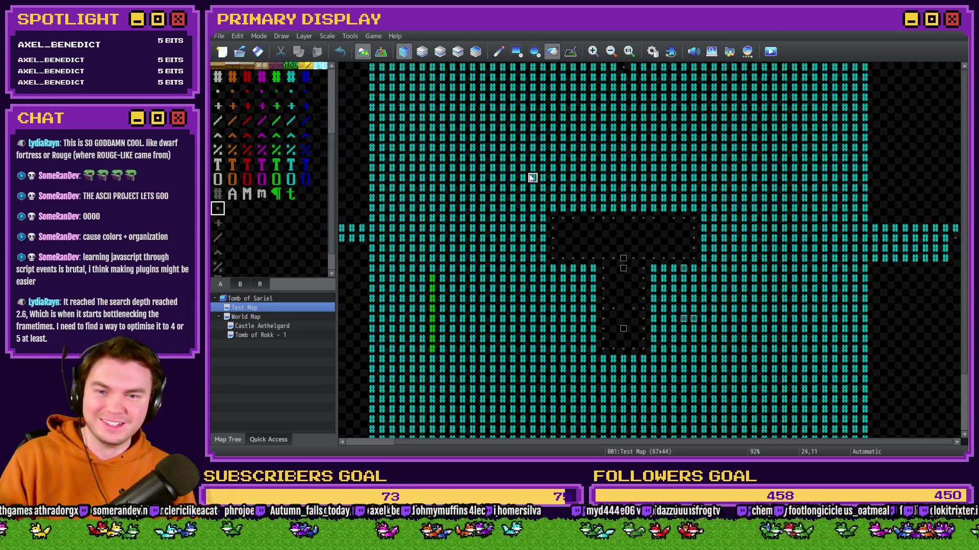
click(570, 158)
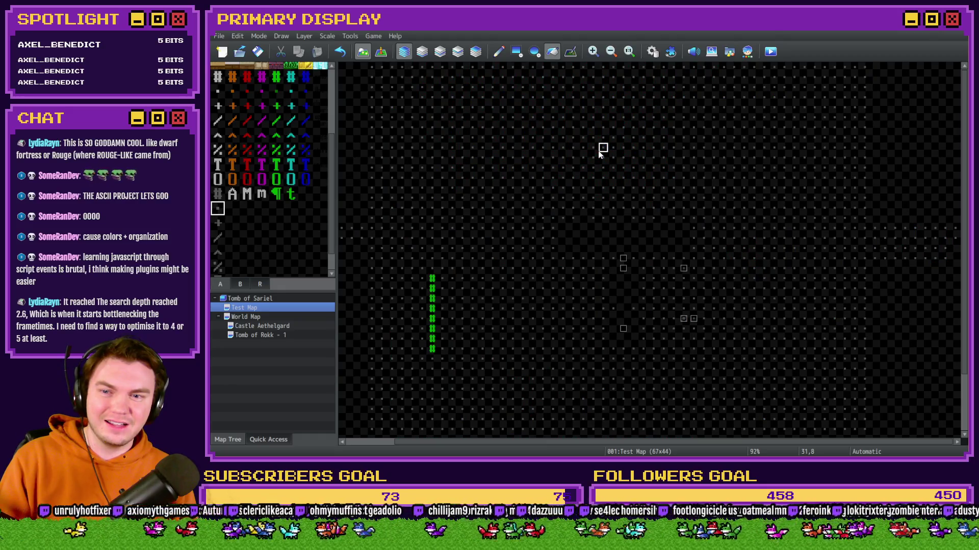
key(ctrl+z)
click(593, 52)
click(593, 51)
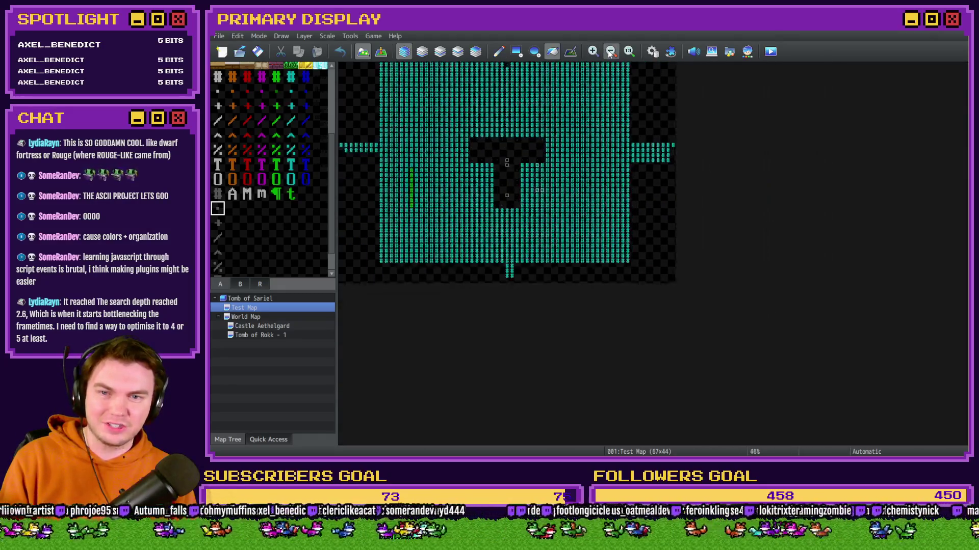
click(592, 52)
click(593, 51)
click(592, 51)
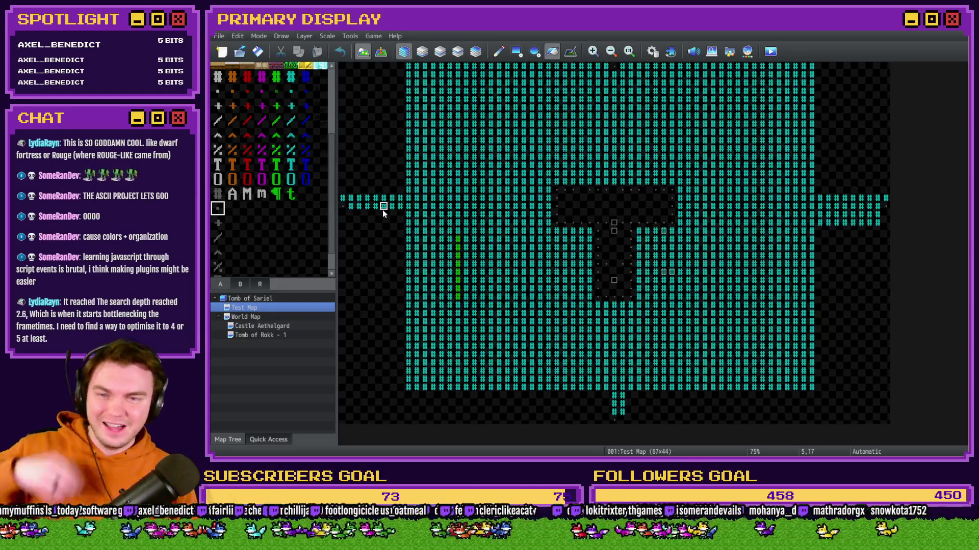
Trial-fill the walls with grey # tiles, undo it, and open the Tomb of Rokk - 1 map
click(218, 76)
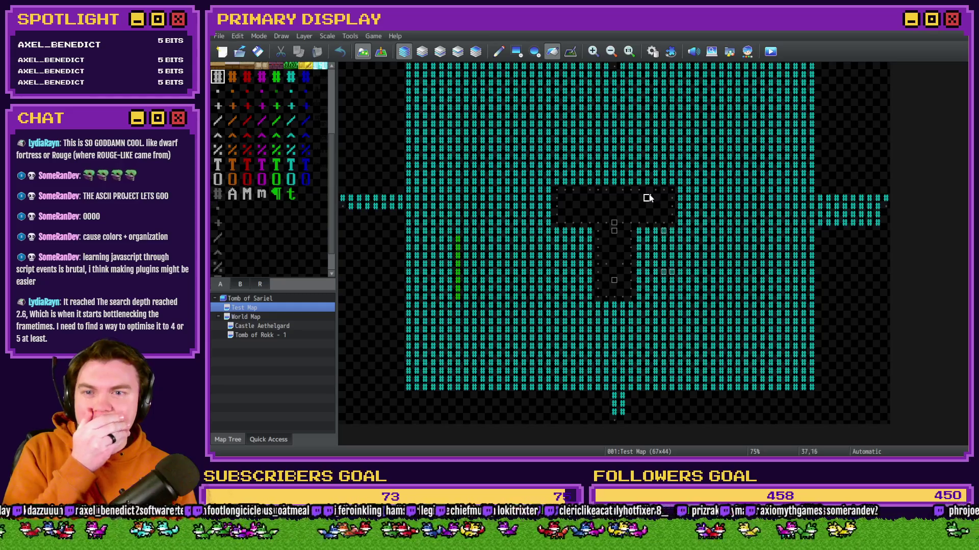
click(632, 182)
key(ctrl+z)
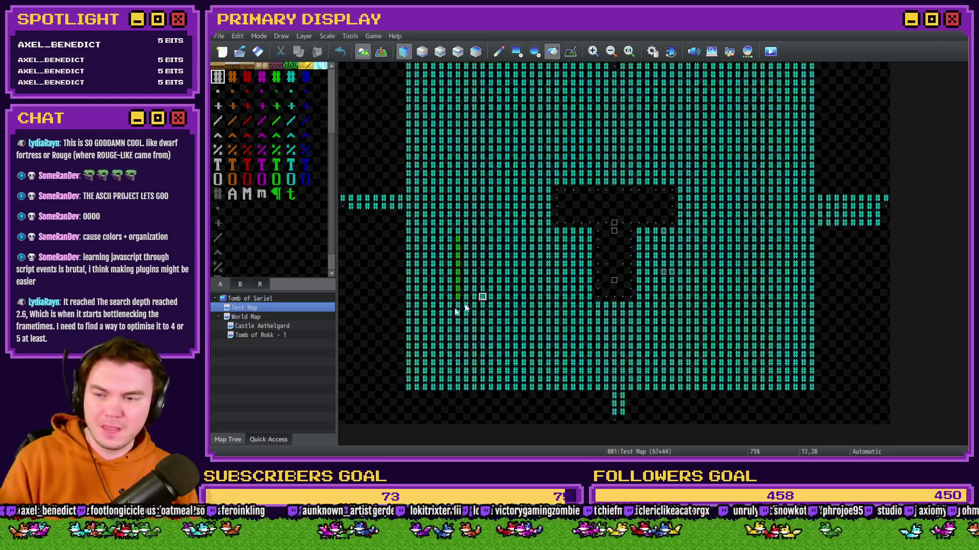
click(293, 335)
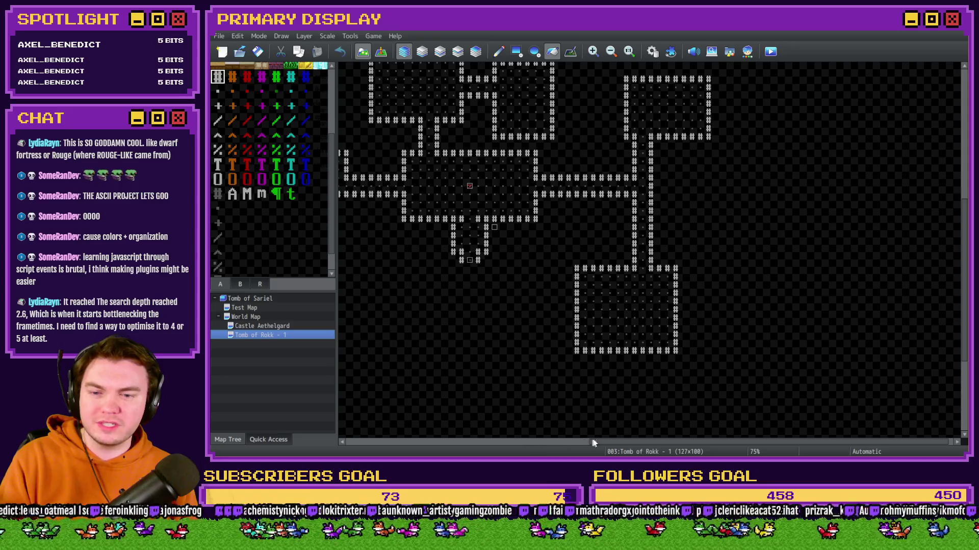
Open the World Map in Event mode and select the existing 002 door event
click(249, 317)
click(381, 51)
scroll(755, 282, down, 5)
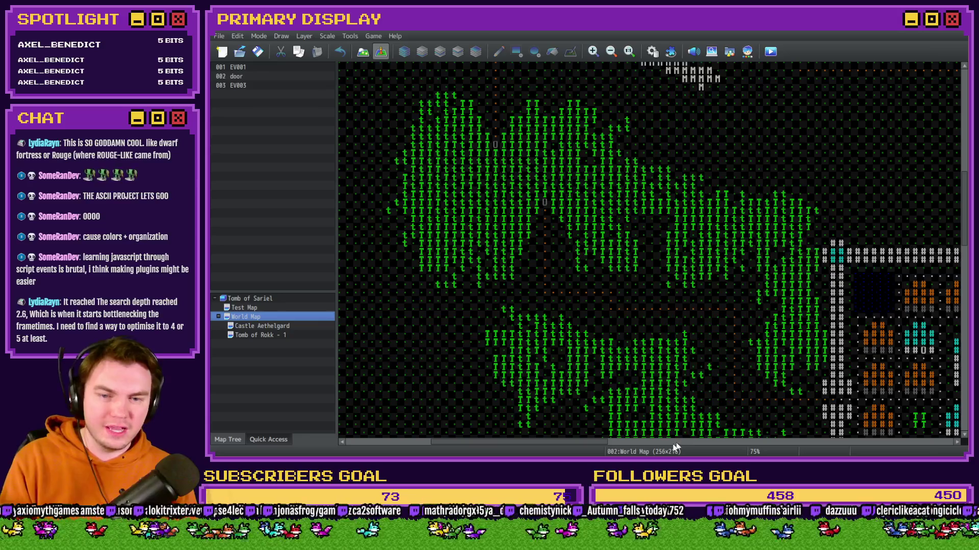
drag(542, 443, 649, 442)
scroll(613, 301, down, 2)
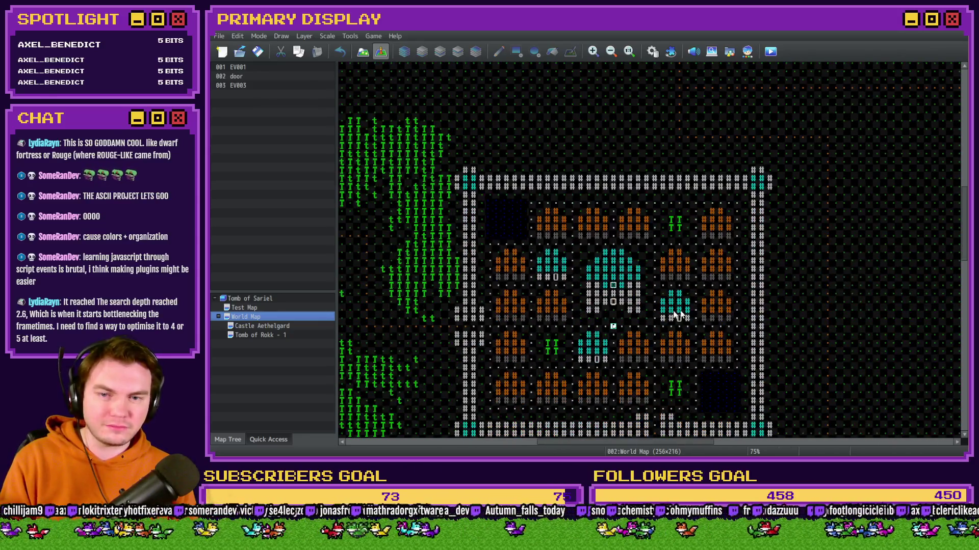
click(613, 301)
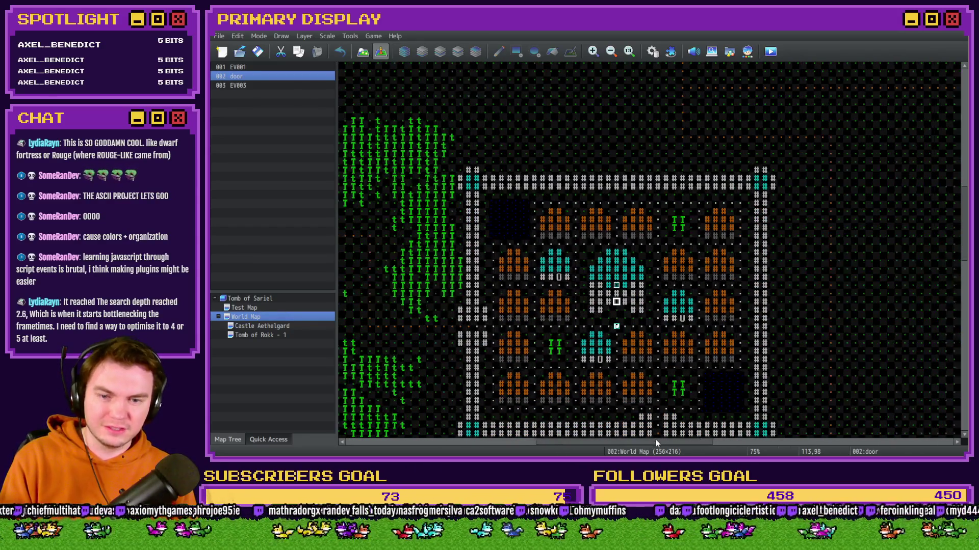
Paste a copy of the door event onto the mountain-path tile north of the forest
drag(654, 442, 518, 410)
scroll(518, 410, up, 8)
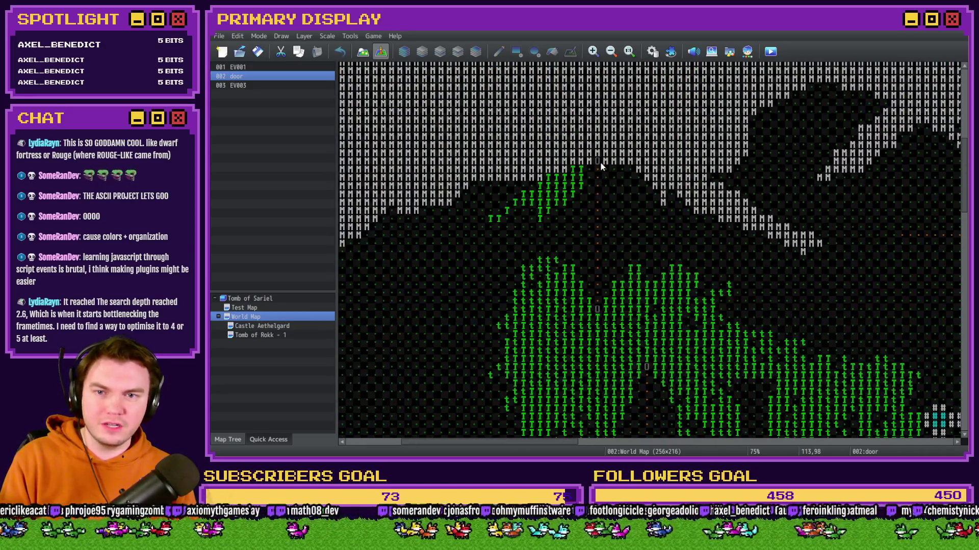
click(596, 162)
key(ctrl+v)
Set the player's starting position on the tile just below the new door
right_click(597, 234)
mouse_move(657, 375)
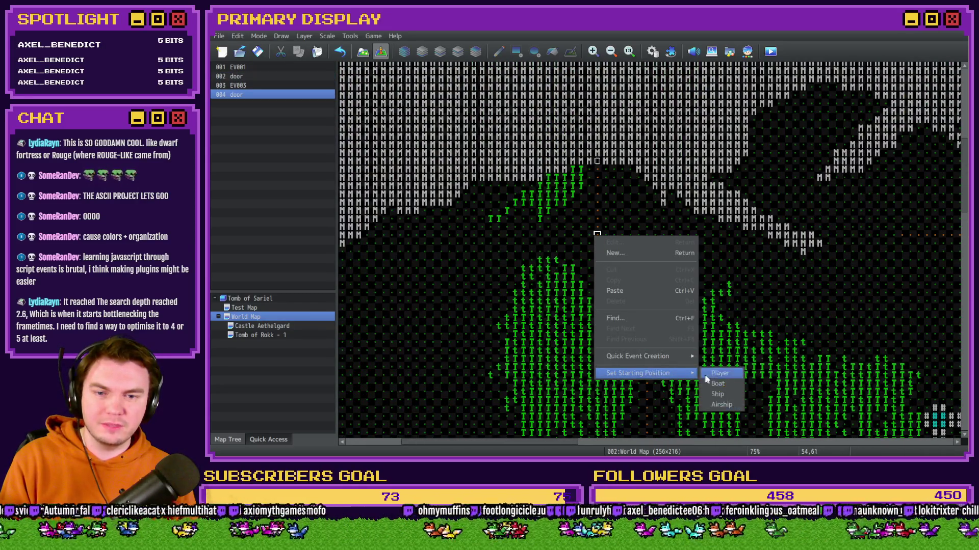
click(719, 373)
In door event 004, set Show Picture opacity to 255, keeping the name change actor 0004 Top Info
double_click(597, 163)
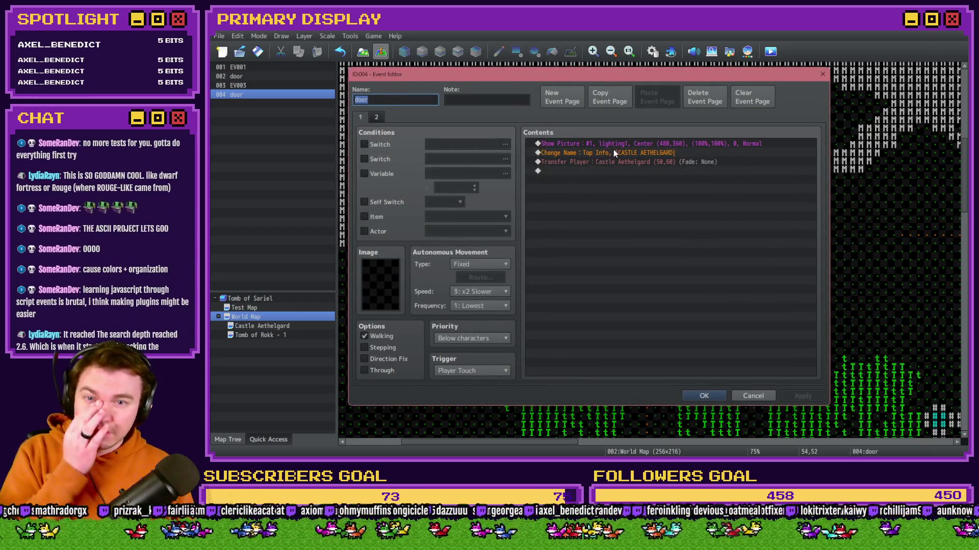
double_click(621, 146)
double_click(739, 299)
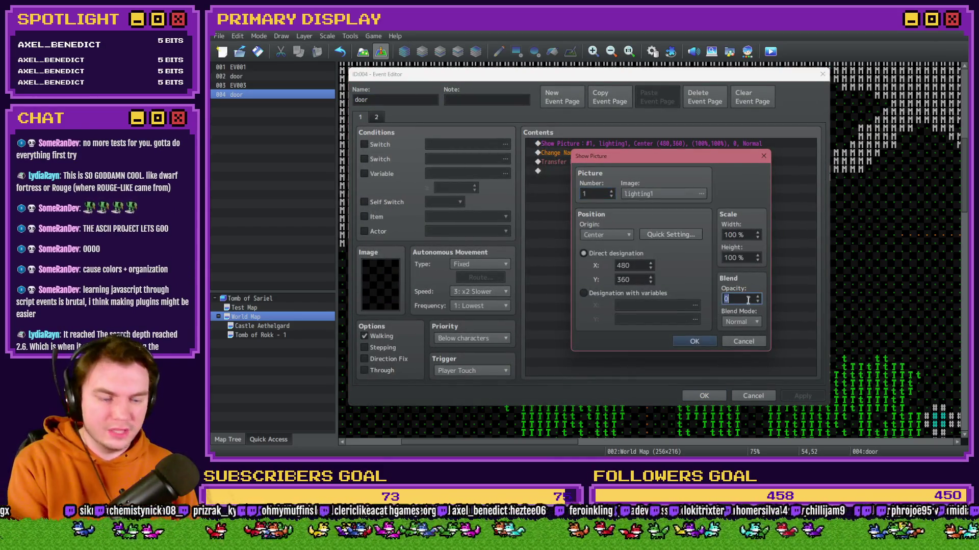
text(255)
key(Return)
double_click(656, 154)
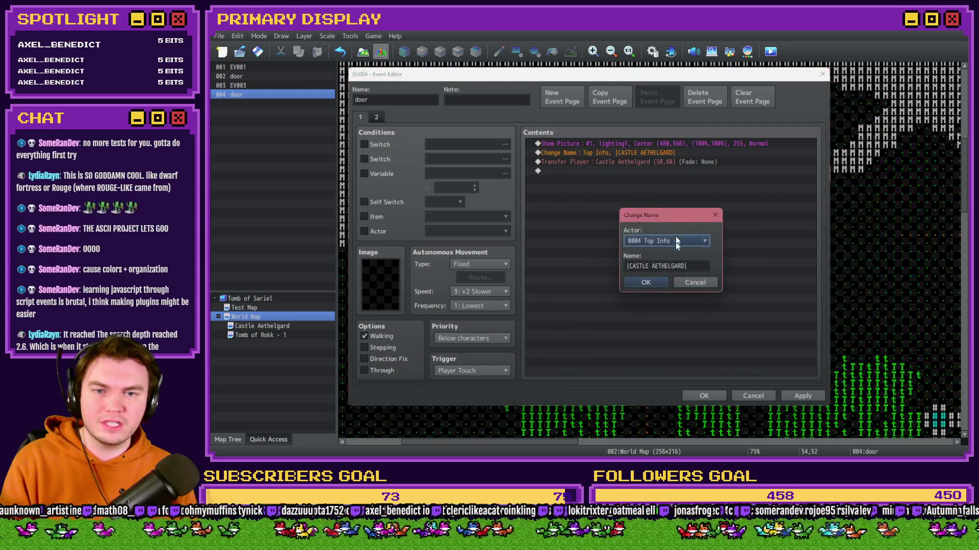
click(683, 239)
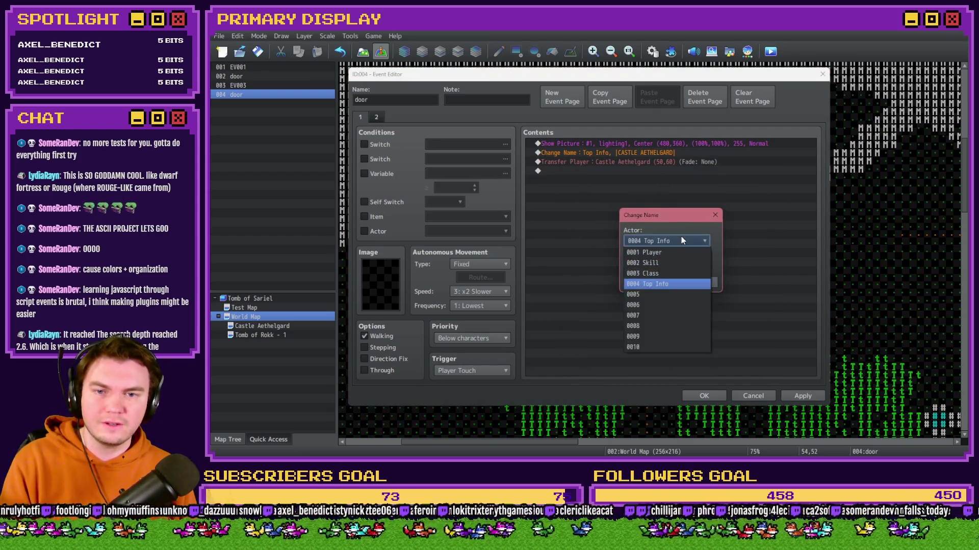
click(679, 220)
key(Return)
Point the door's Transfer Player at Tomb of Rokk - 1 (66,58) and save the event
double_click(667, 161)
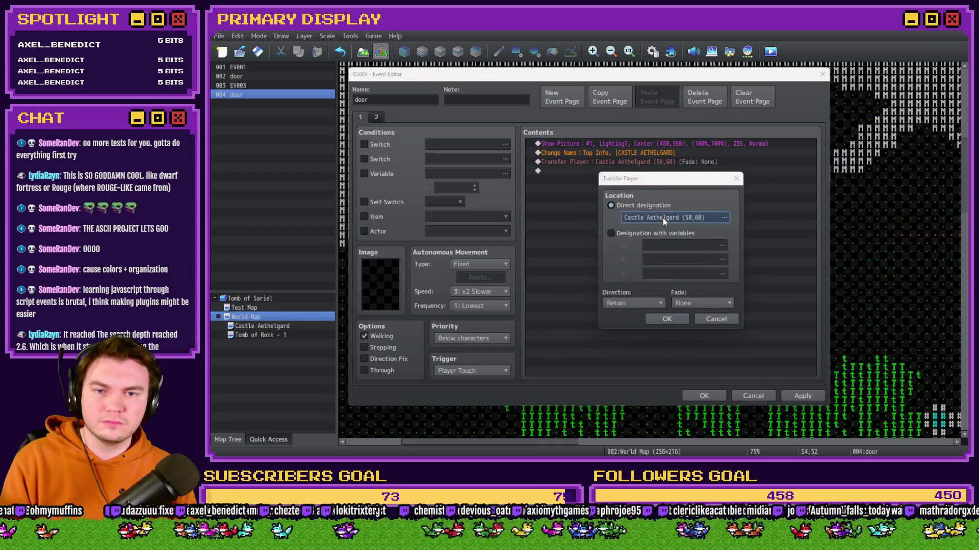
click(662, 219)
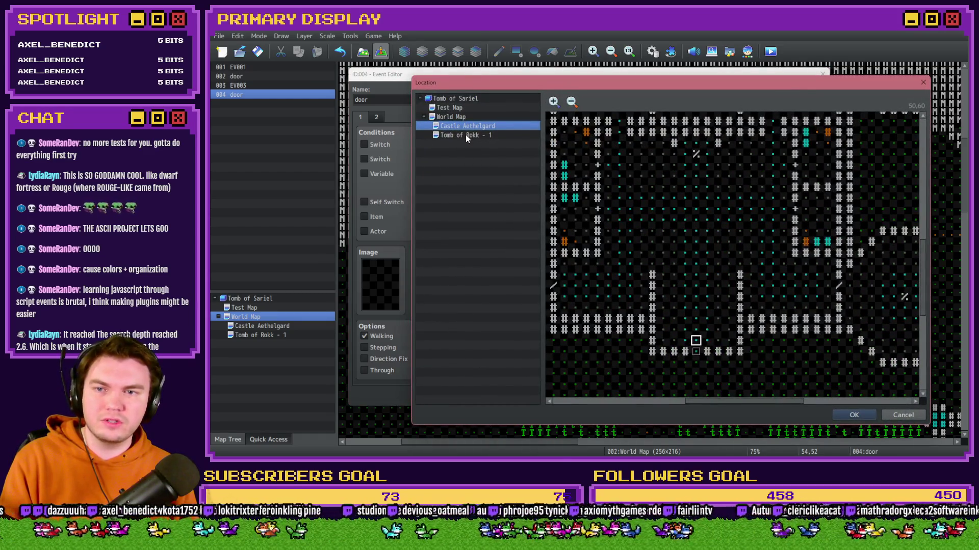
click(466, 136)
drag(729, 404, 720, 402)
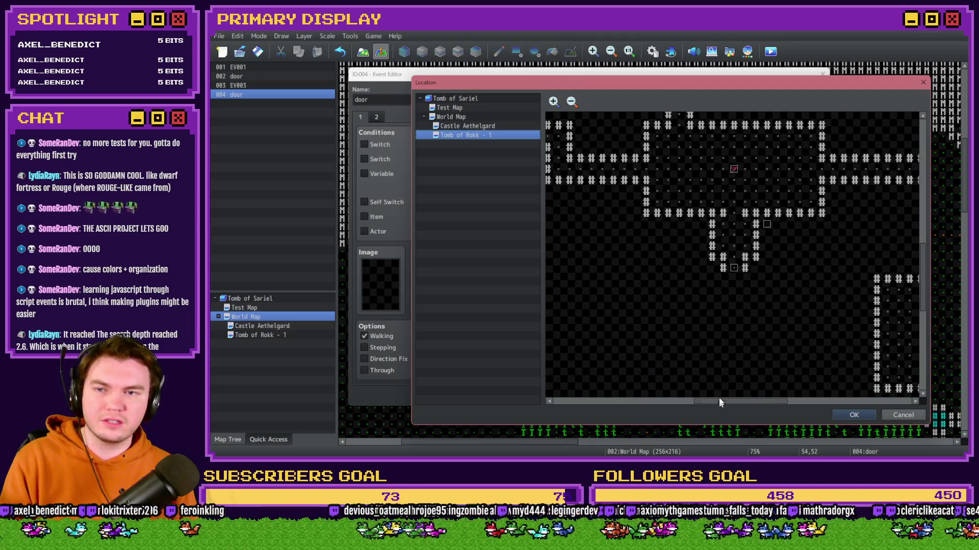
double_click(733, 264)
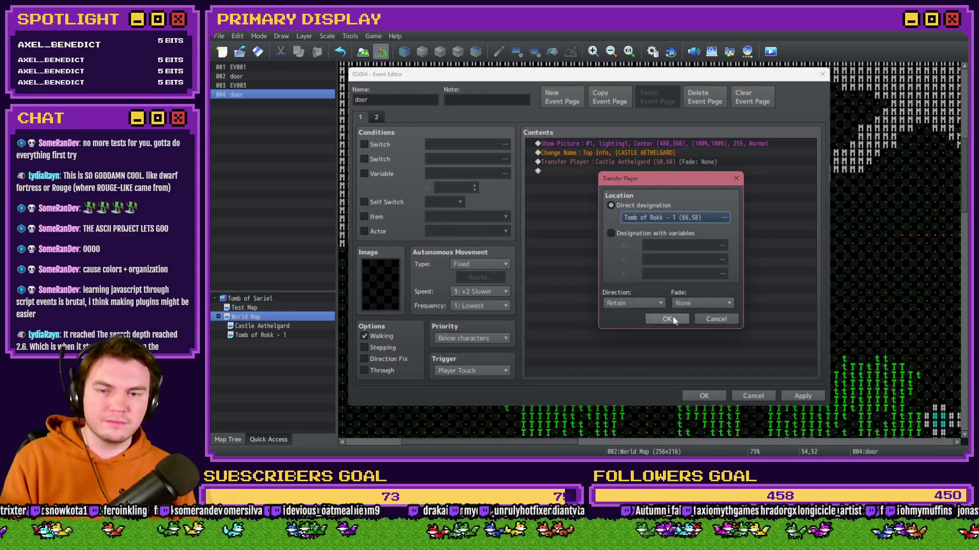
click(666, 319)
click(704, 396)
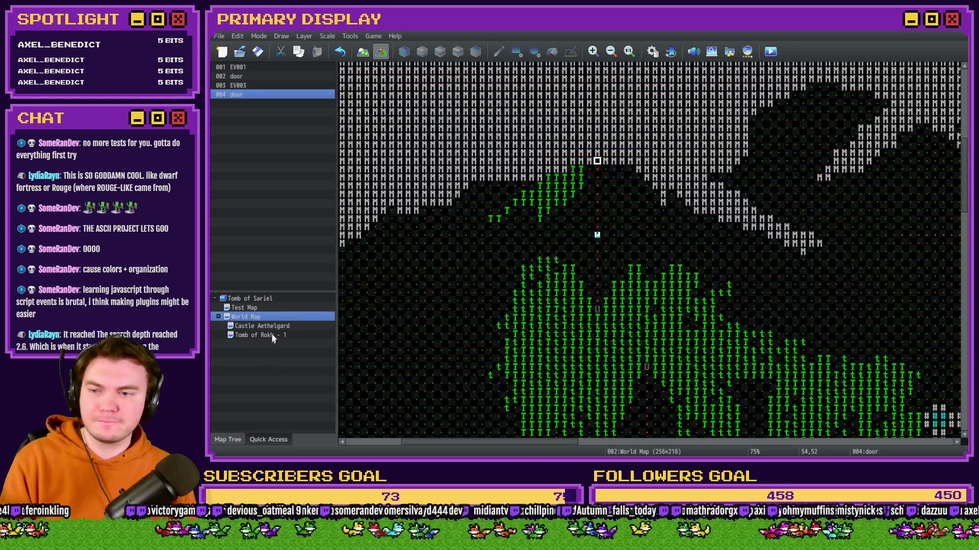
Open the Tomb of Rokk - 1 map, inspect its gold event, and start a playtest
click(273, 336)
click(650, 189)
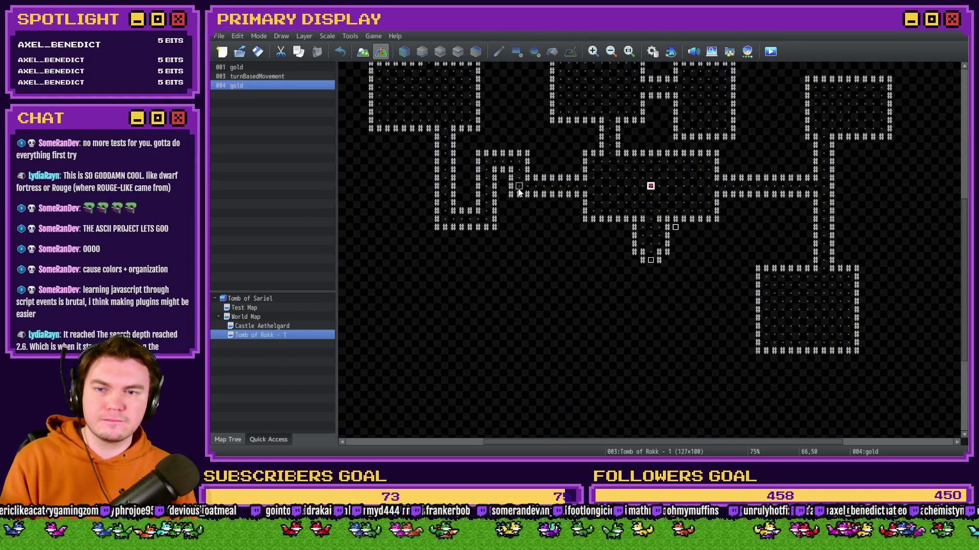
key(ctrl+r)
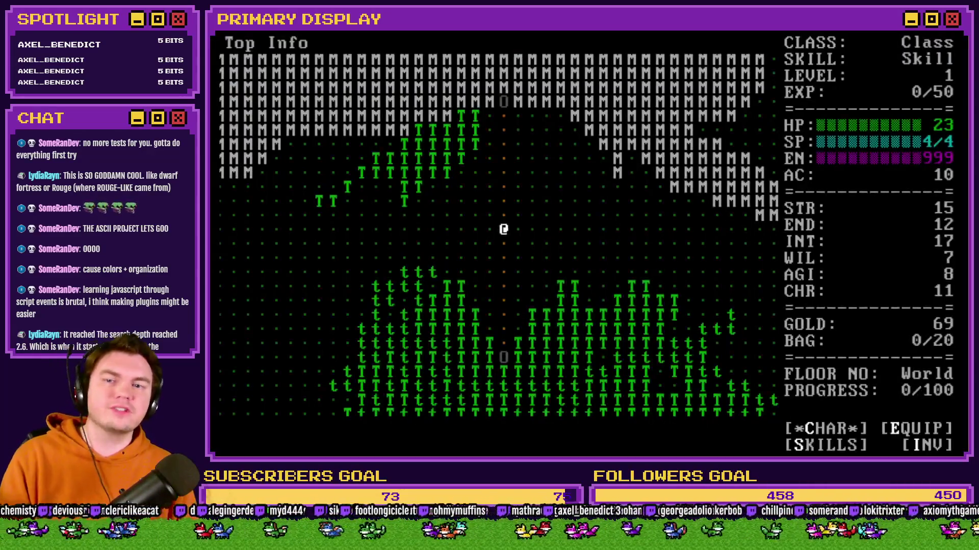
Walk the @ north through the new door into Castle Aethelgard and along its corridor
key(Up)
key(Up)
key(Up)
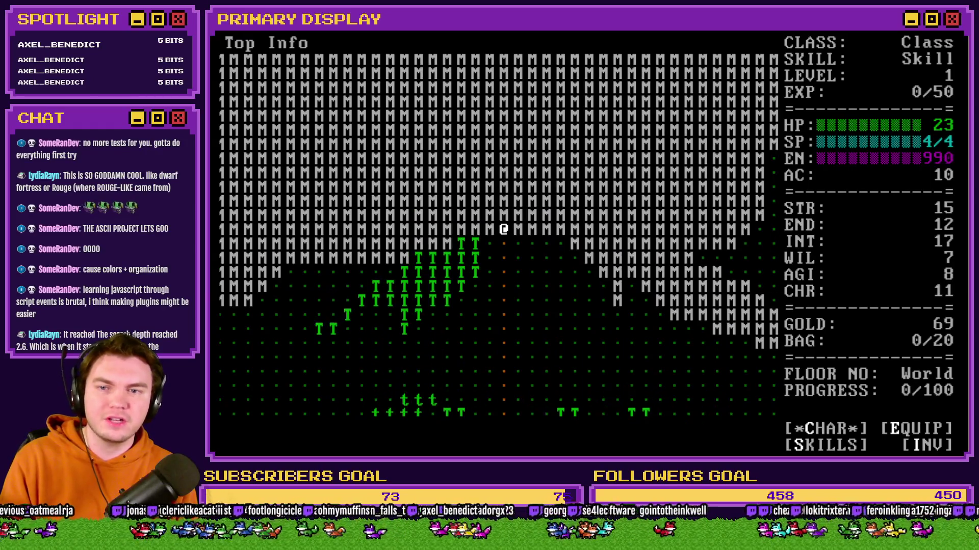
key(Up)
key(Up)
key(Up)
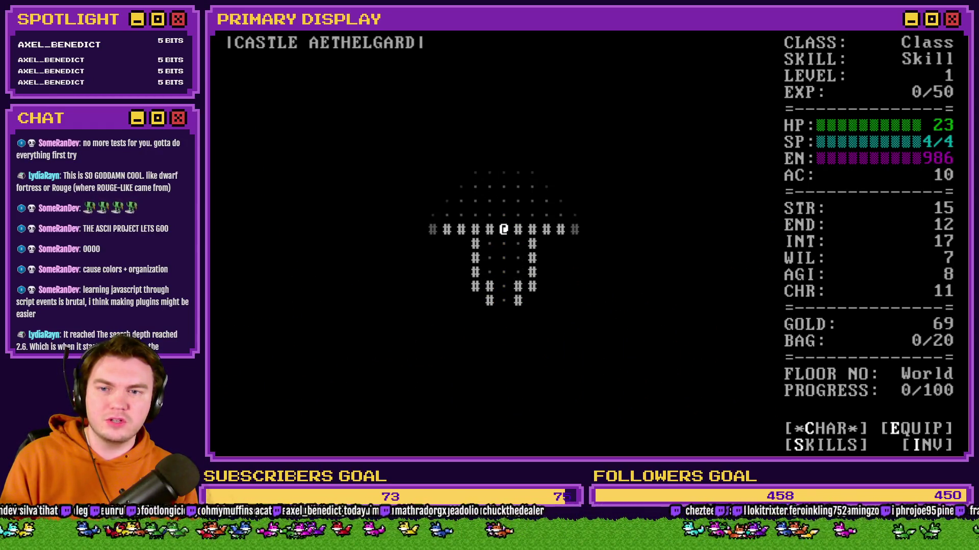
key(Up)
key(Up)
key(Up)
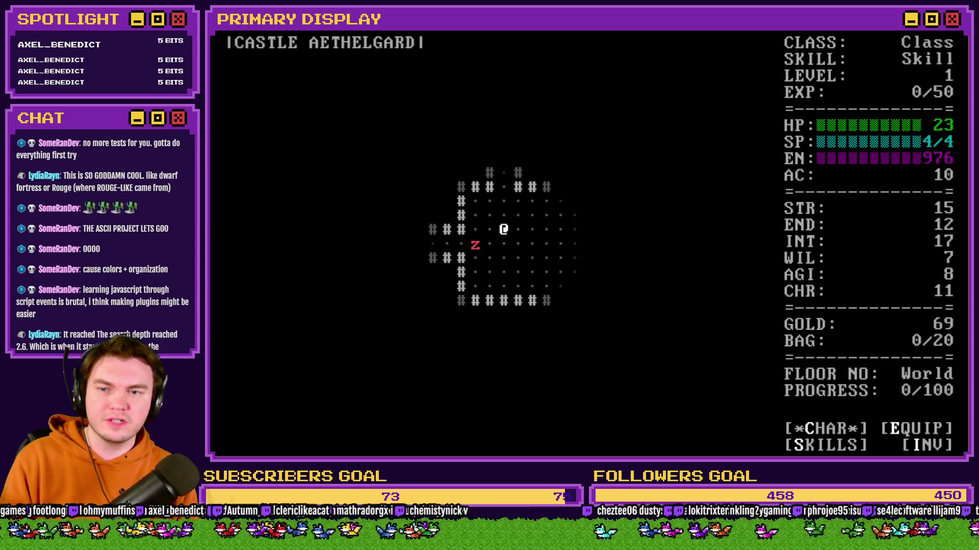
key(Right)
key(Right)
key(Right)
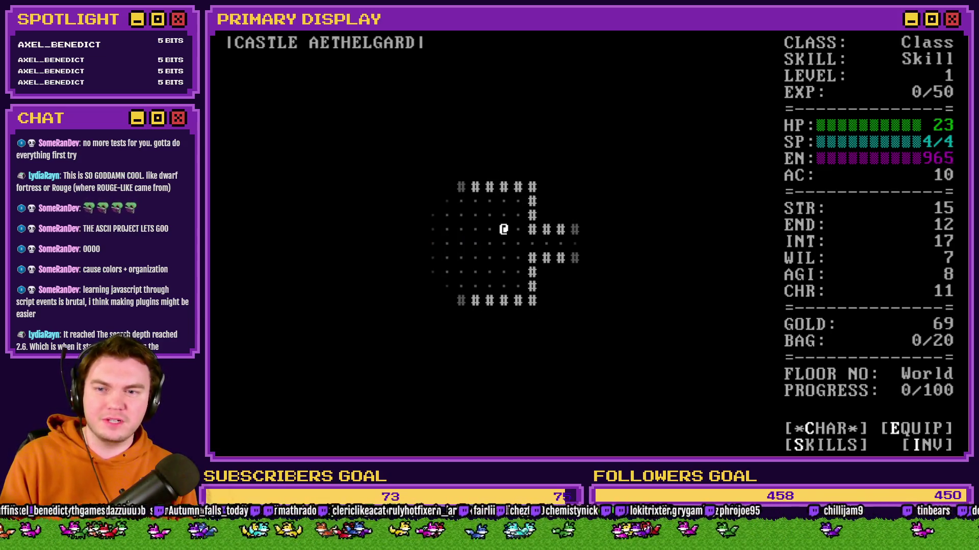
key(Right)
key(Right)
key(Right)
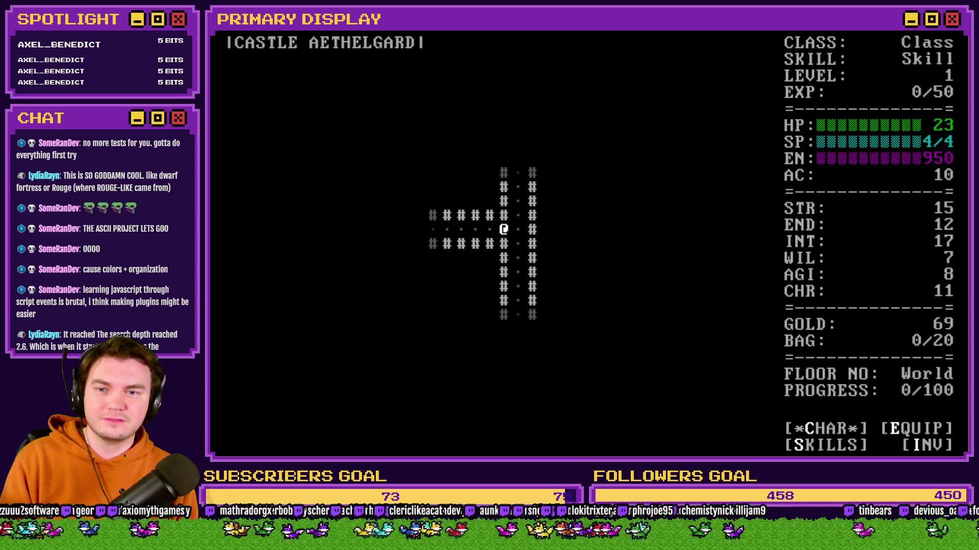
Head down the vertical passage into the lit round chamber and move around it
key(Down)
key(Down)
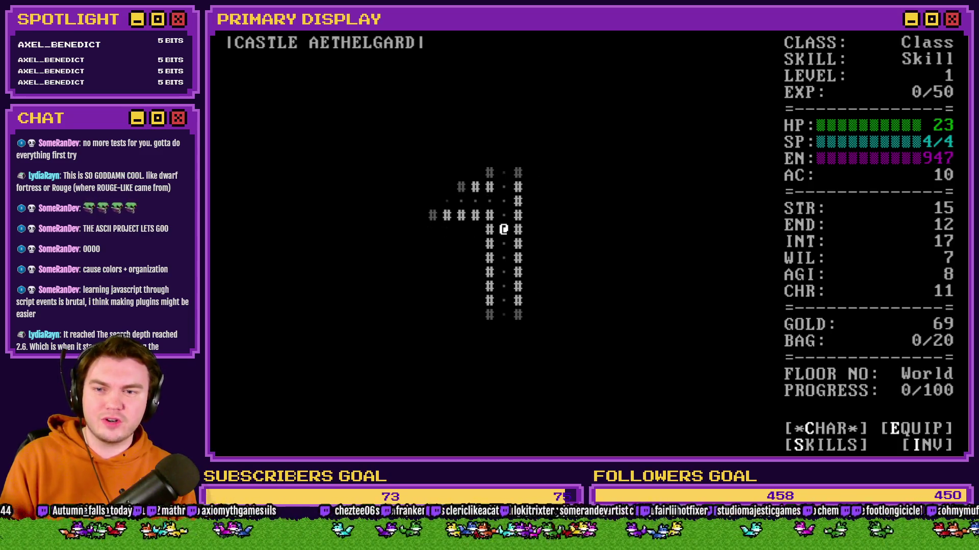
key(Down)
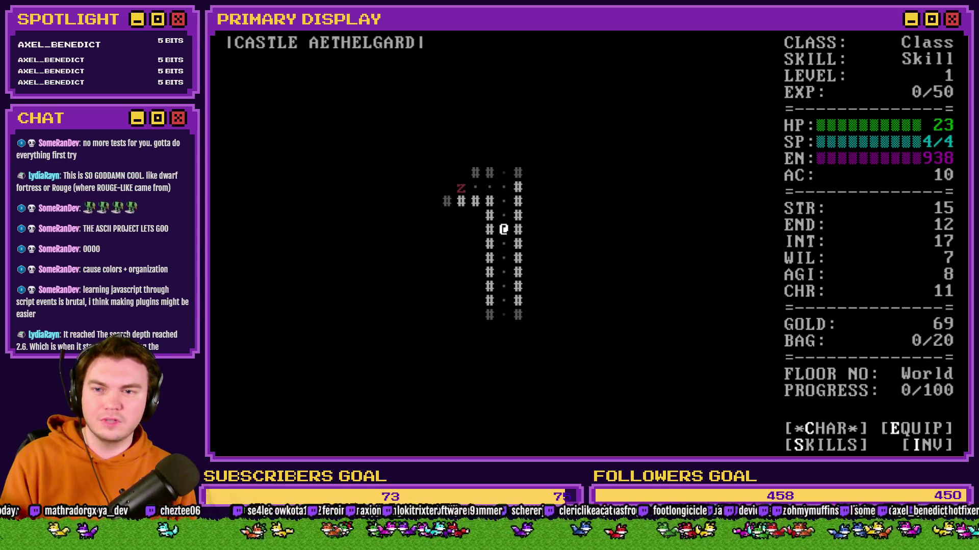
key(Down)
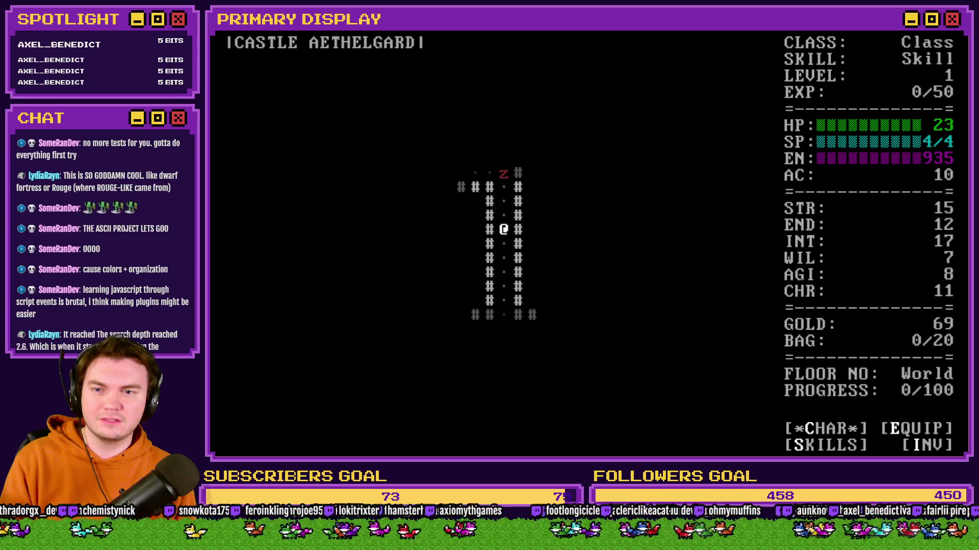
key(Down)
key(Down)
key(Down)
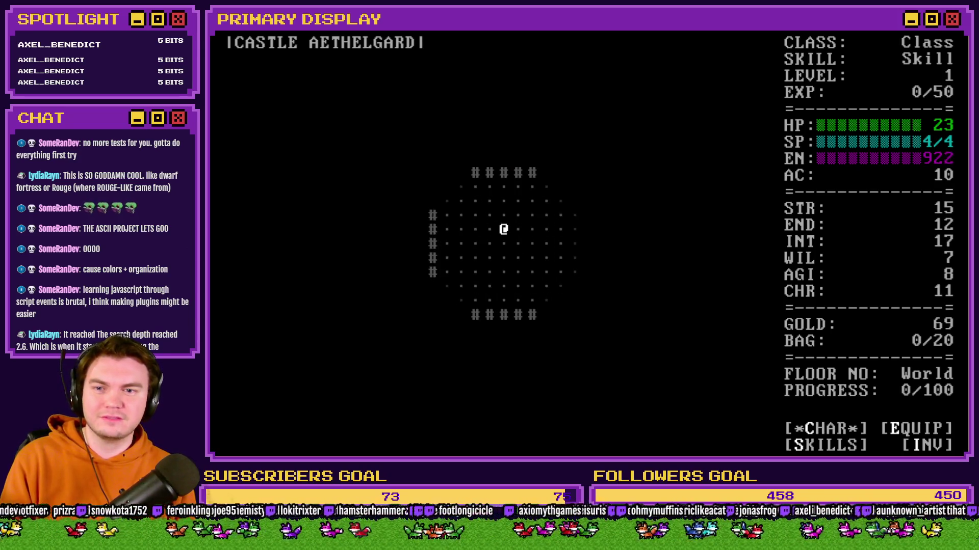
key(Left)
key(Down)
key(Right)
key(Up)
key(Right)
key(Left)
key(Left)
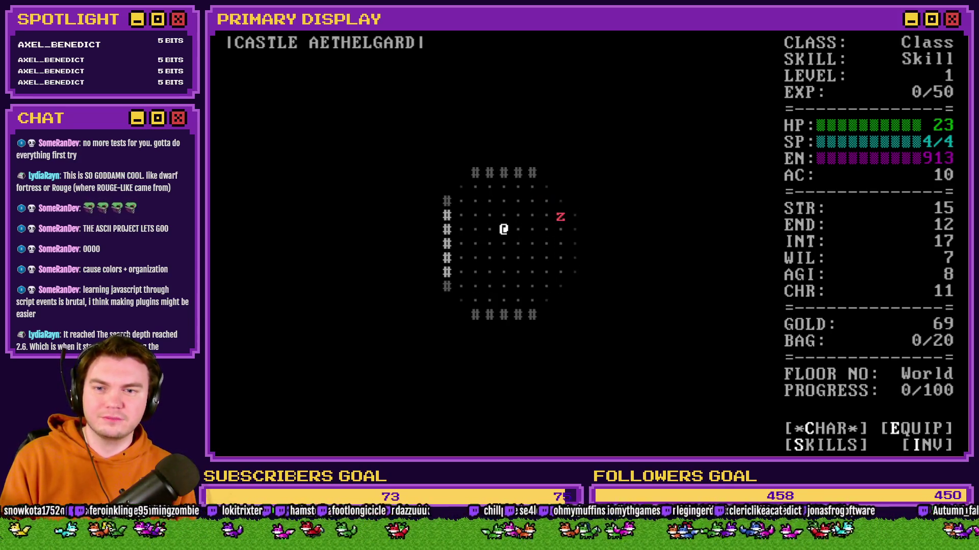